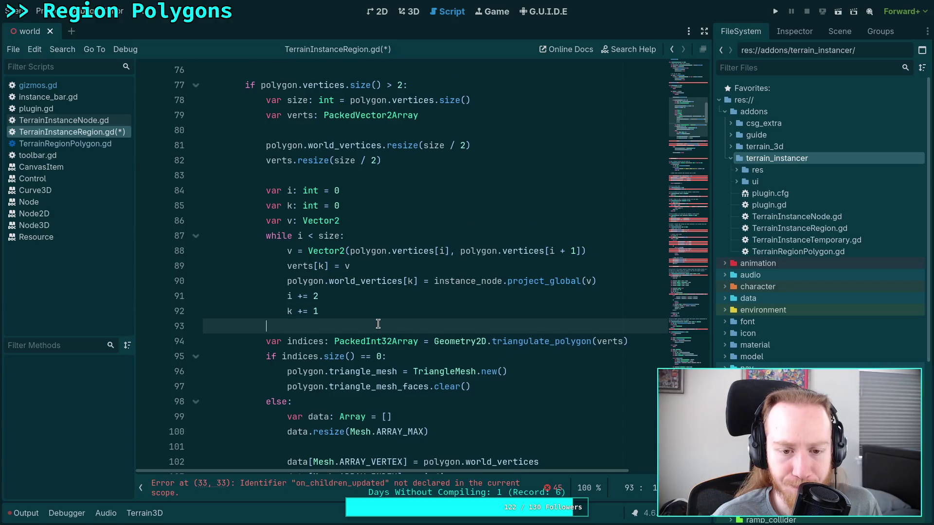
# Prefix mesh on line 105 with 'polygon.' using the polygon completion
pyautogui.scroll(-2, 377, 324)
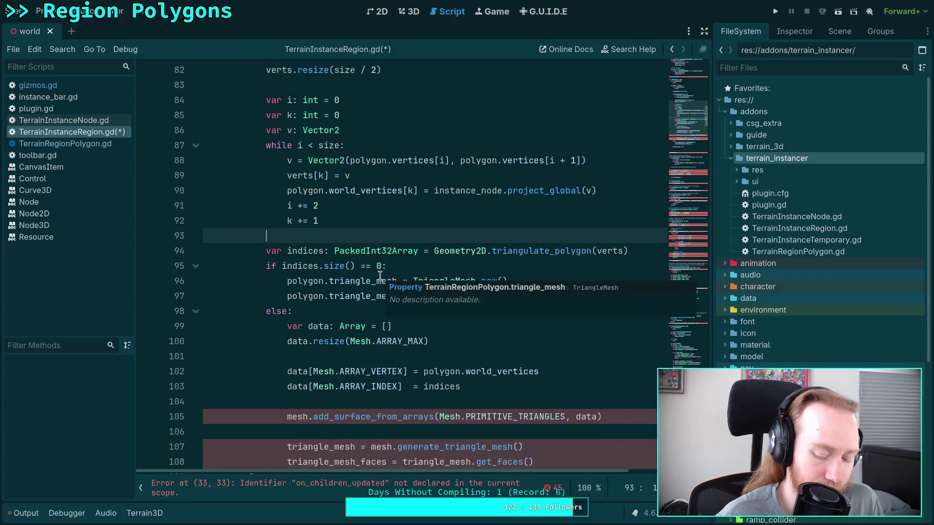
pyautogui.hotkey('ctrl', 's')
pyautogui.scroll(-2, 371, 321)
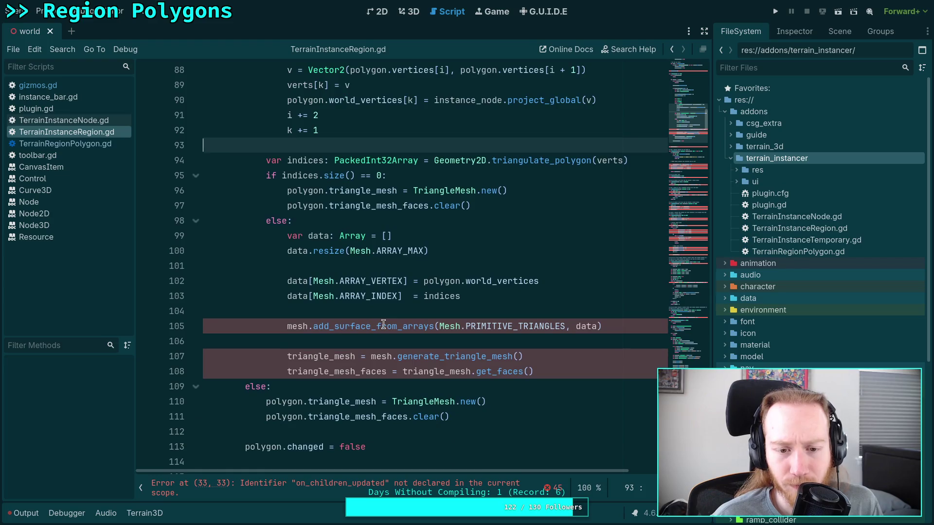
pyautogui.click(381, 311)
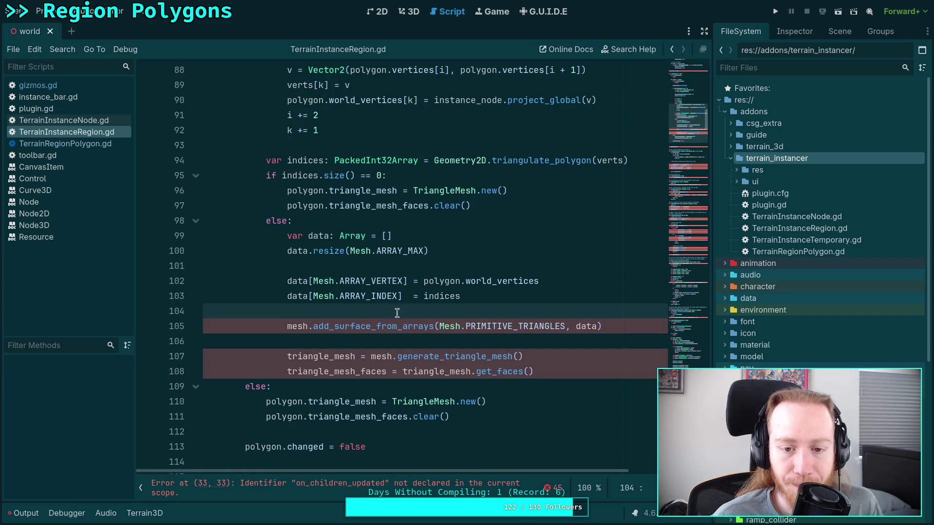
pyautogui.click(288, 326)
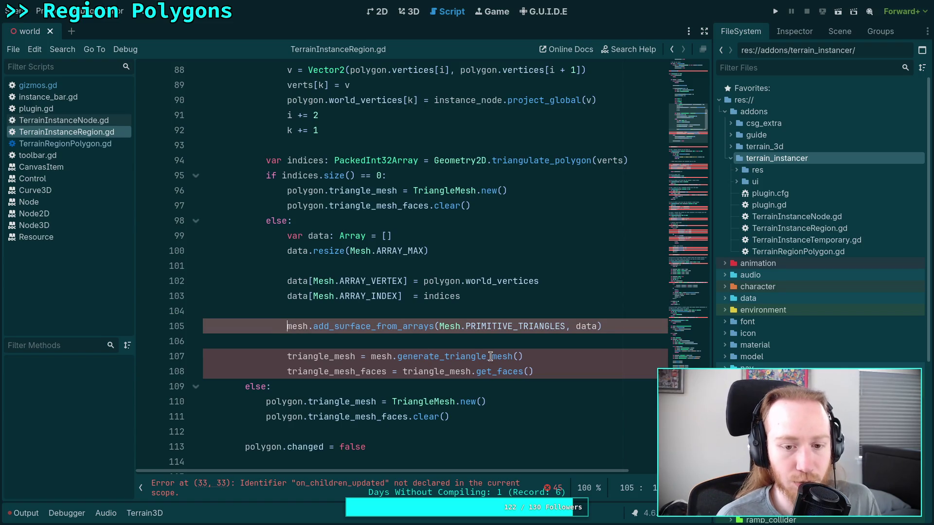
pyautogui.write('polg')
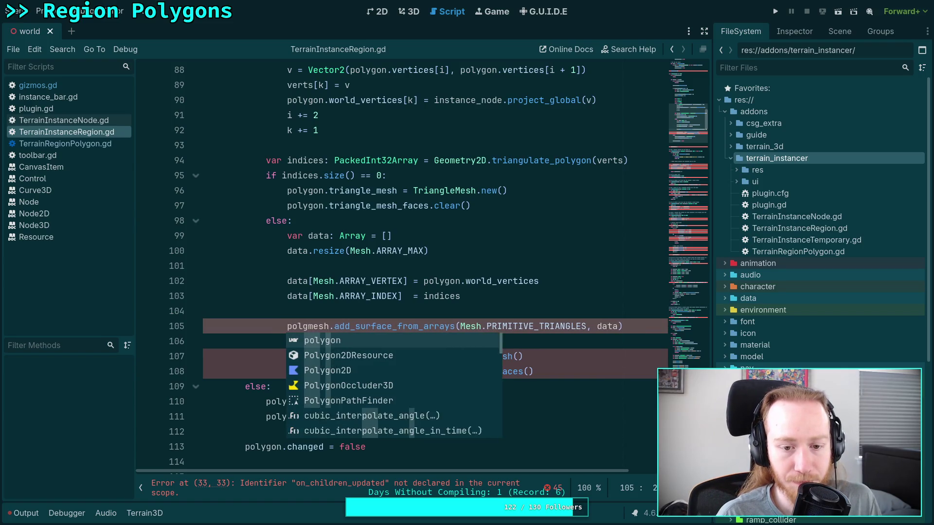
pyautogui.press('BackSpace')
pyautogui.write('ygon')
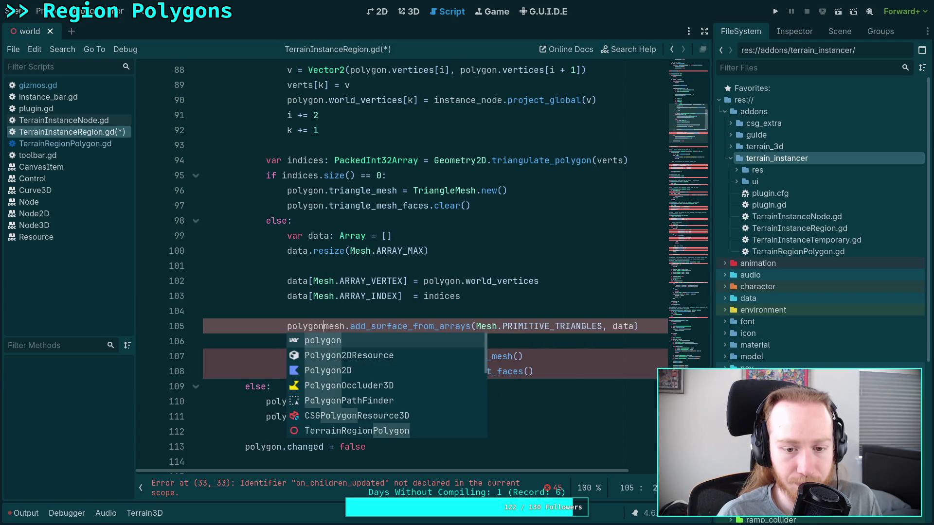
pyautogui.write('.')
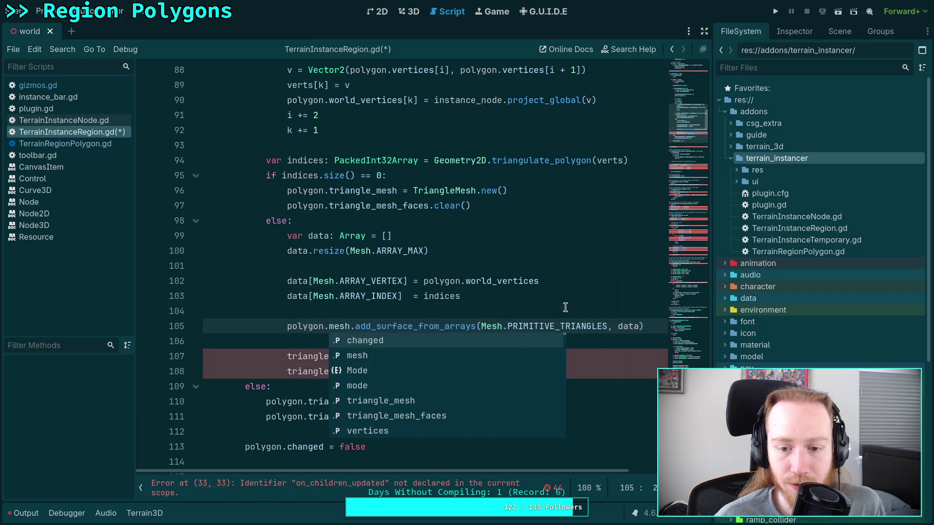
pyautogui.click(565, 307)
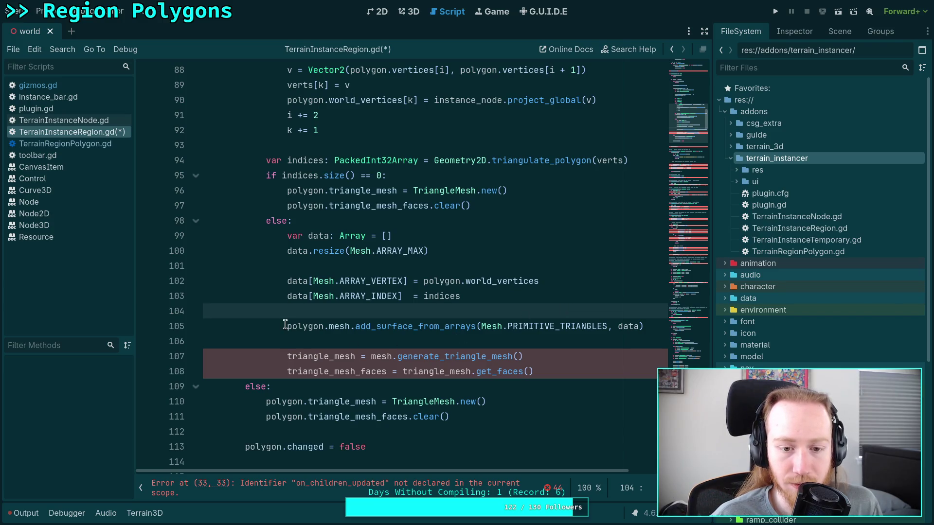
# Prefix the start of lines 107 and 108 with 'polygon.'
pyautogui.click(288, 357)
pyautogui.write('polygo')
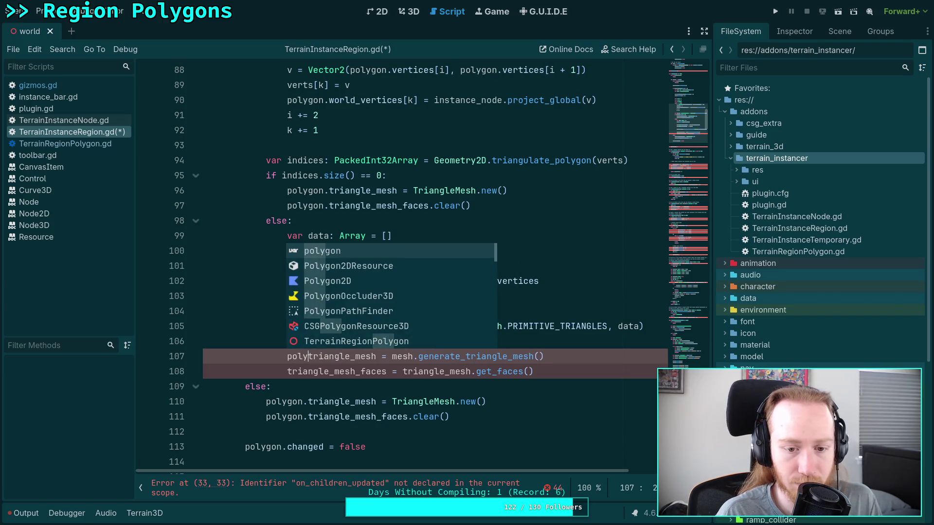
pyautogui.write('n.')
pyautogui.click(286, 372)
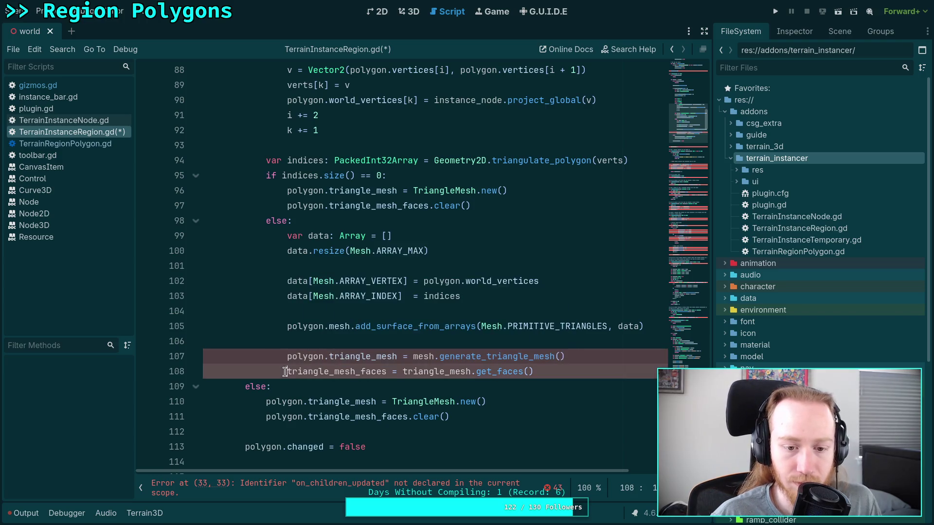
pyautogui.write('polyc')
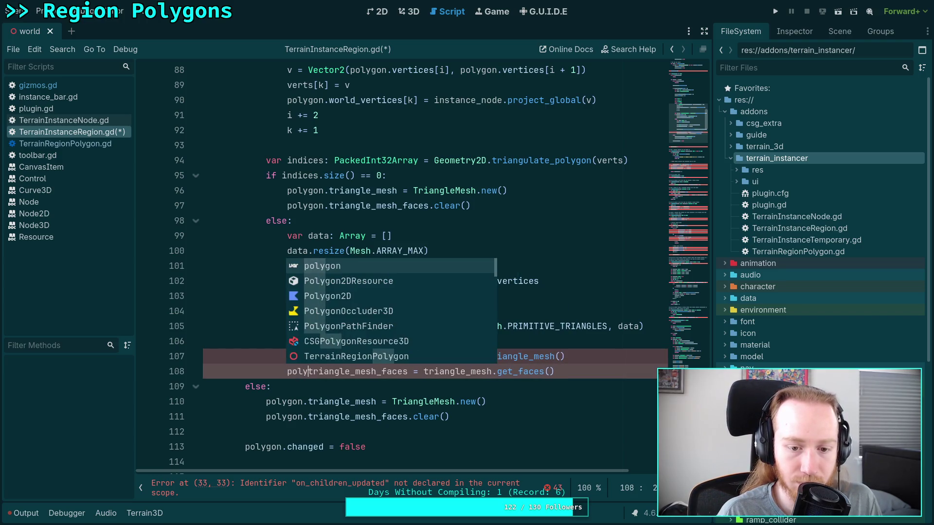
pyautogui.press('BackSpace')
pyautogui.write('gon.')
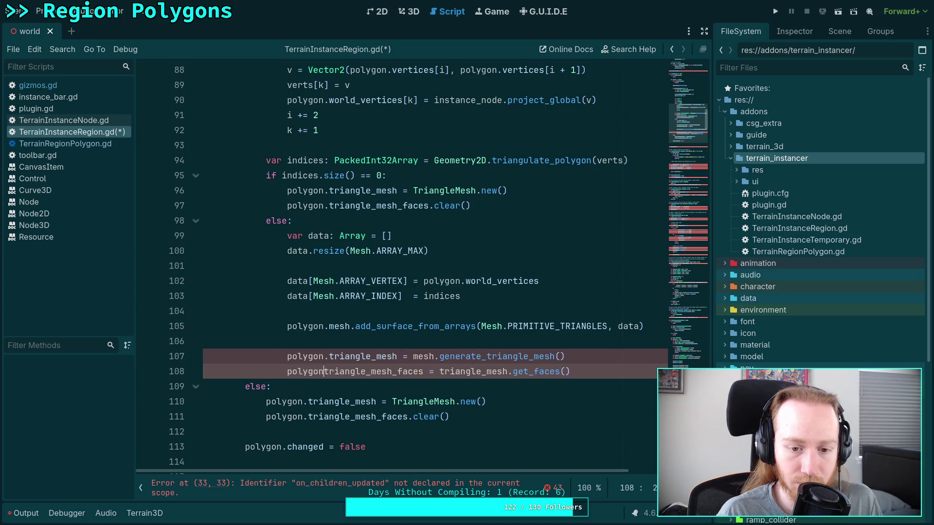
pyautogui.press('BackSpace')
pyautogui.write('.')
# Prefix mesh and triangle_mesh on the right side of lines 107 and 108 with 'polygon.'
pyautogui.click(325, 402)
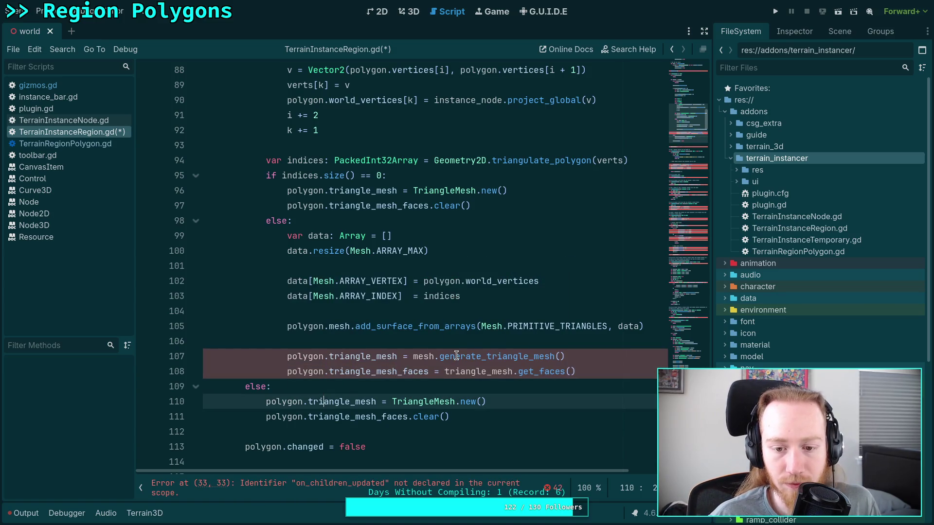
pyautogui.click(411, 356)
pyautogui.write('polygon')
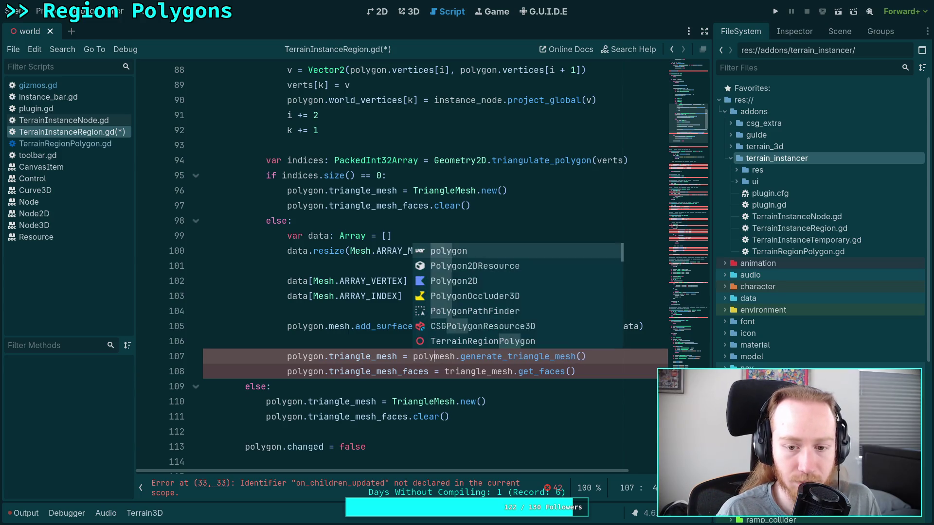
pyautogui.write('.')
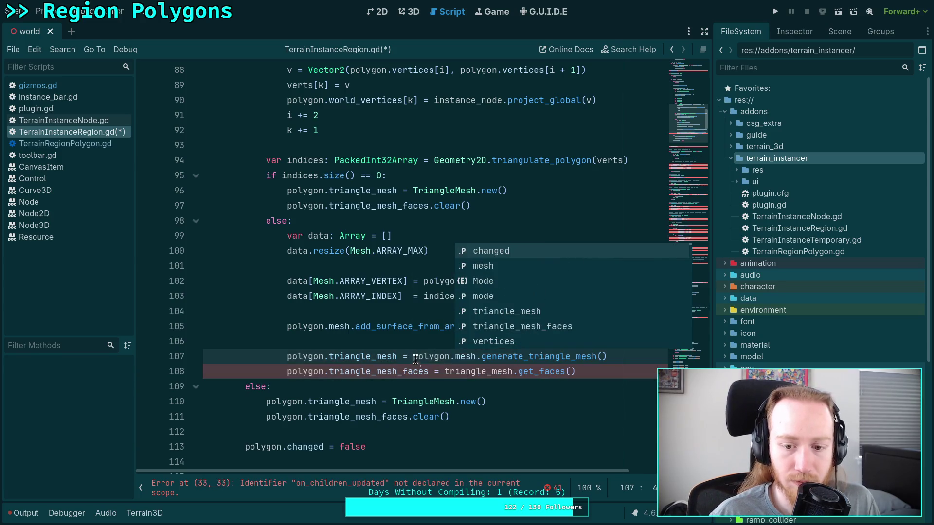
pyautogui.click(444, 371)
pyautogui.write('polg')
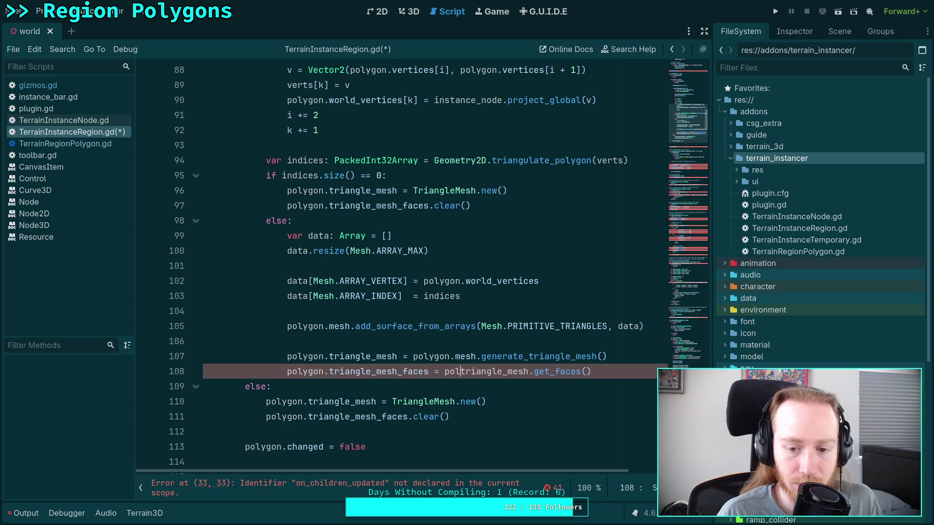
pyautogui.press('BackSpace')
pyautogui.write('p')
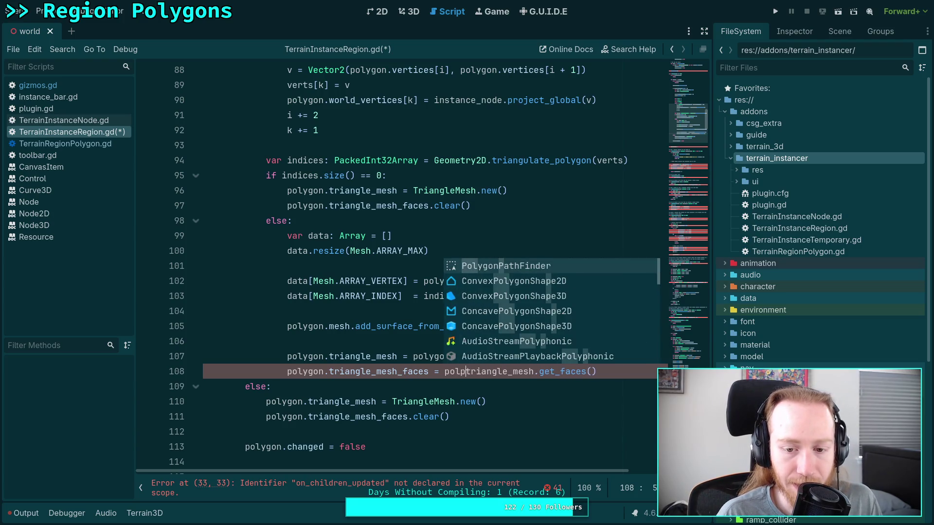
pyautogui.write('y')
pyautogui.press('Escape')
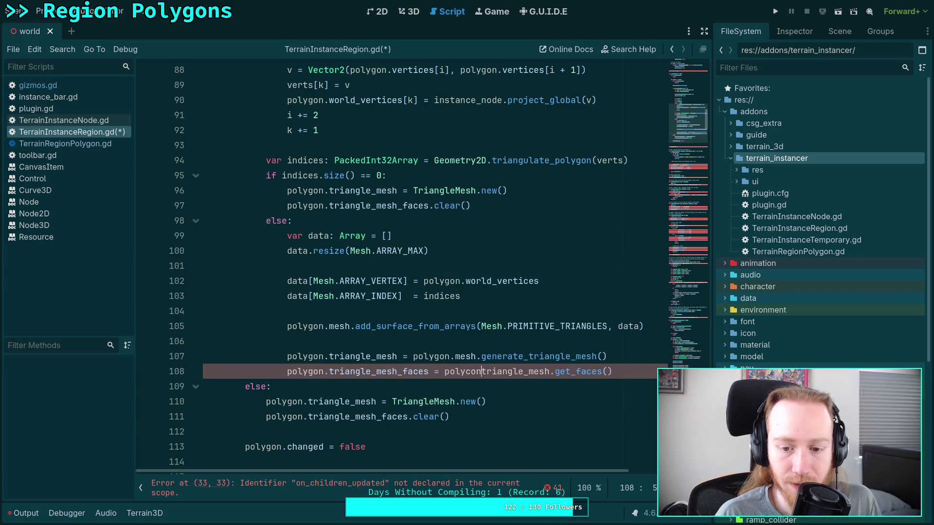
pyautogui.write('gon,')
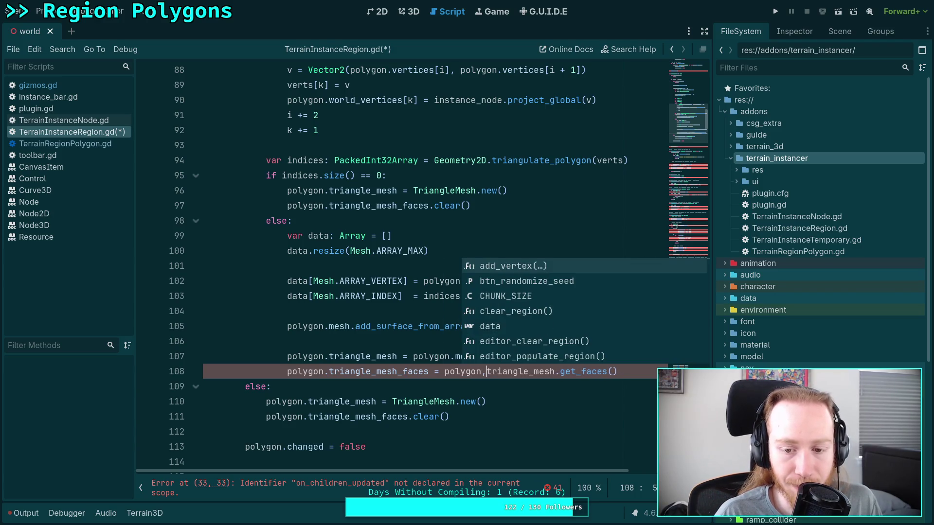
pyautogui.press('BackSpace')
pyautogui.write('.')
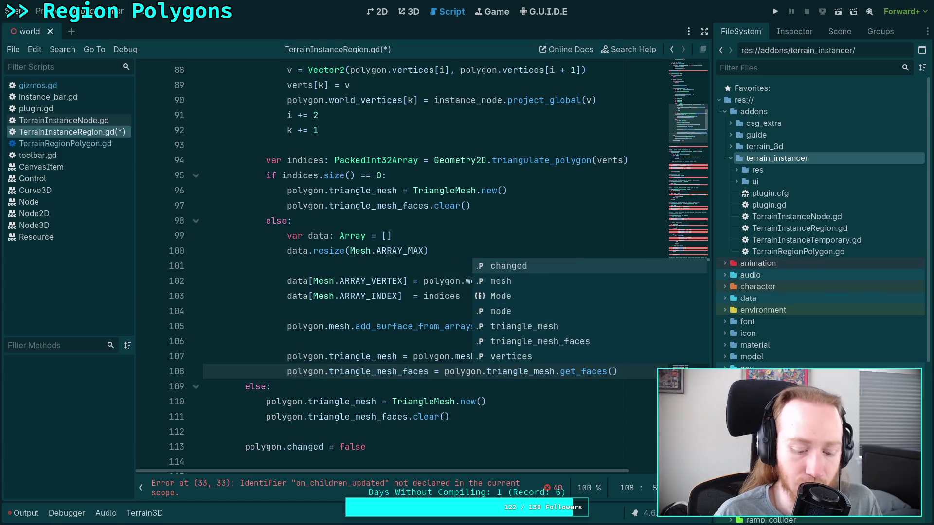
# Save TerrainInstanceRegion.gd and switch to TerrainRegionPolygon.gd
pyautogui.hotkey('ctrl', 's')
pyautogui.click(380, 348)
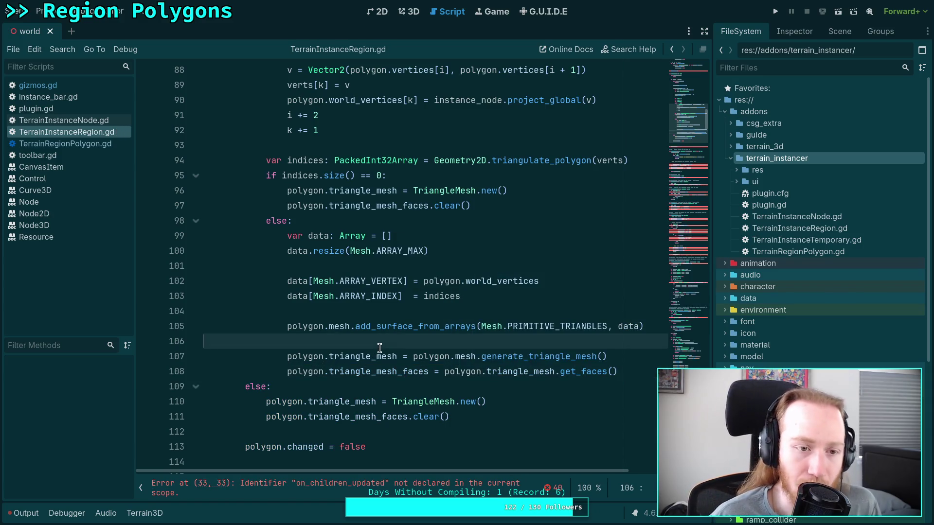
pyautogui.click(65, 144)
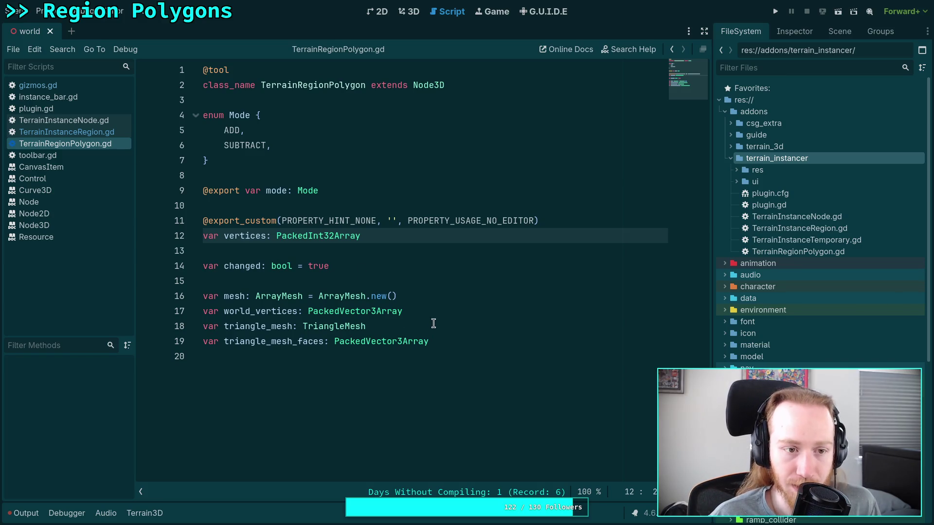
# Scroll through TerrainInstanceRegion.gd and TerrainInstanceNode.gd, then switch to plugin.gd
pyautogui.click(89, 134)
pyautogui.scroll(4, 389, 278)
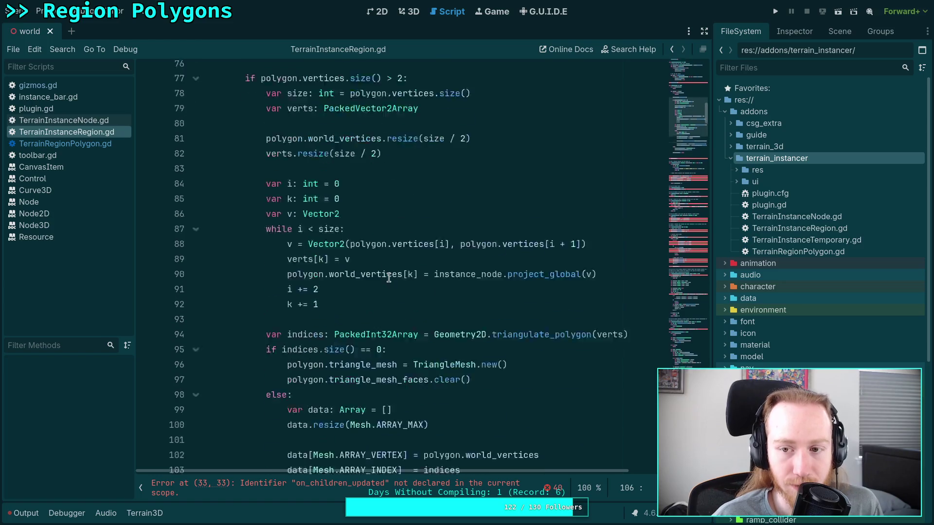
pyautogui.scroll(5, 388, 278)
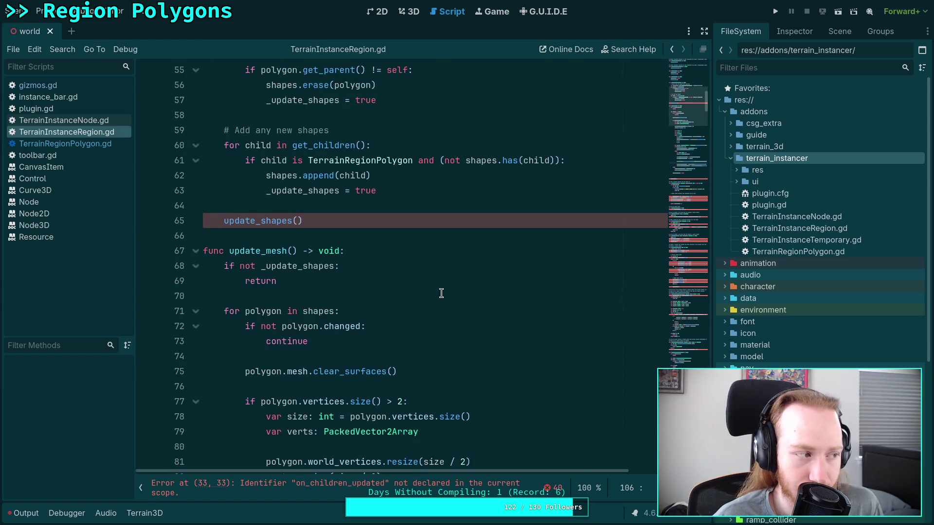
pyautogui.scroll(-10, 441, 293)
pyautogui.scroll(5, 442, 293)
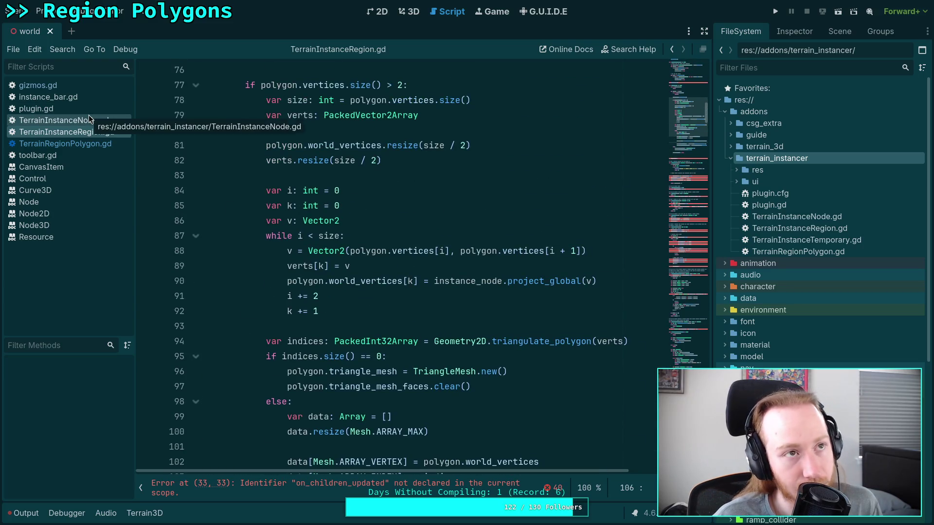
pyautogui.click(89, 116)
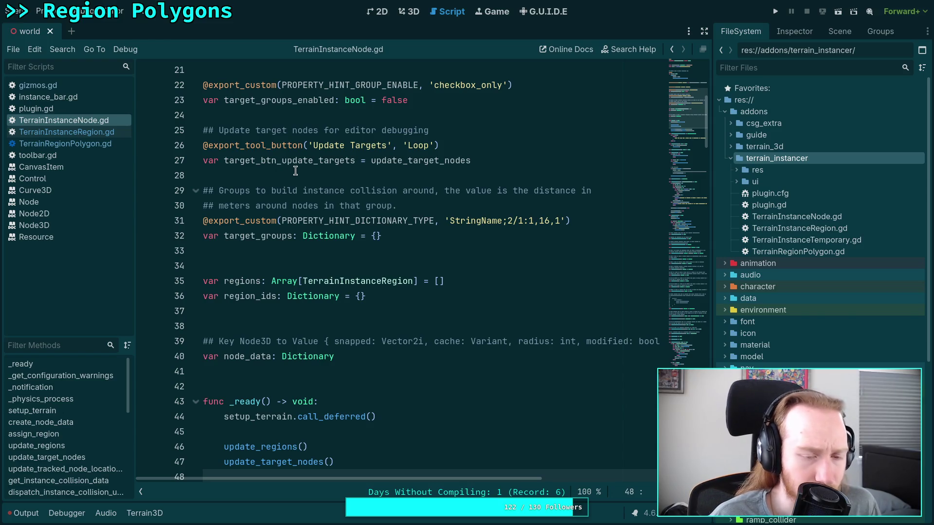
pyautogui.scroll(-15, 365, 214)
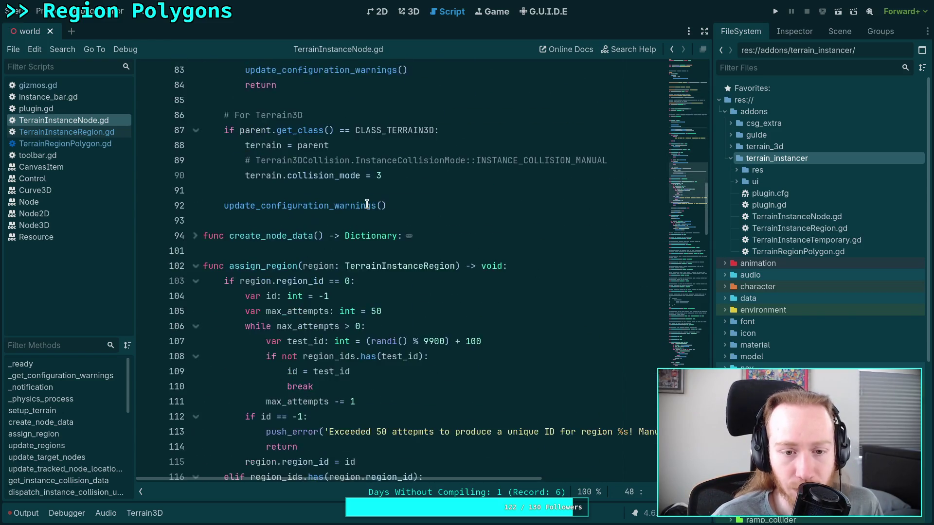
pyautogui.scroll(-12, 366, 209)
pyautogui.scroll(4, 360, 229)
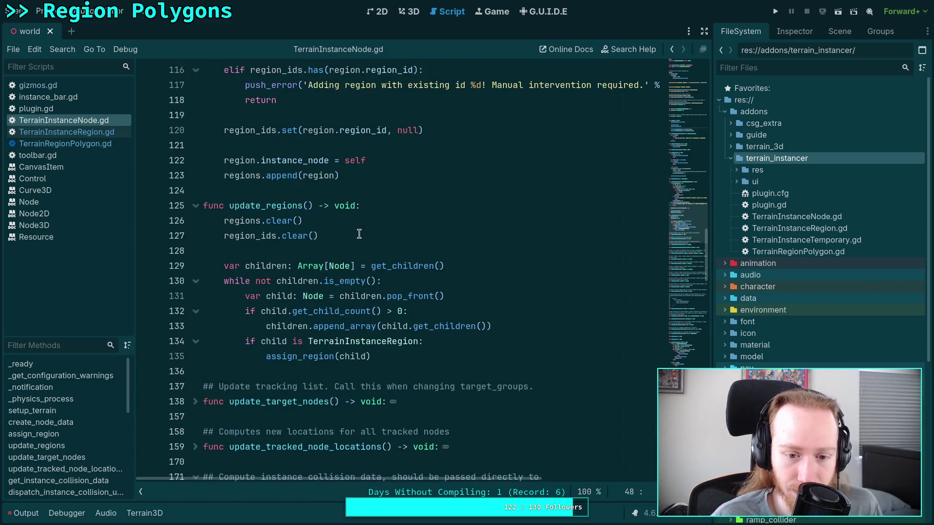
pyautogui.scroll(-20, 370, 253)
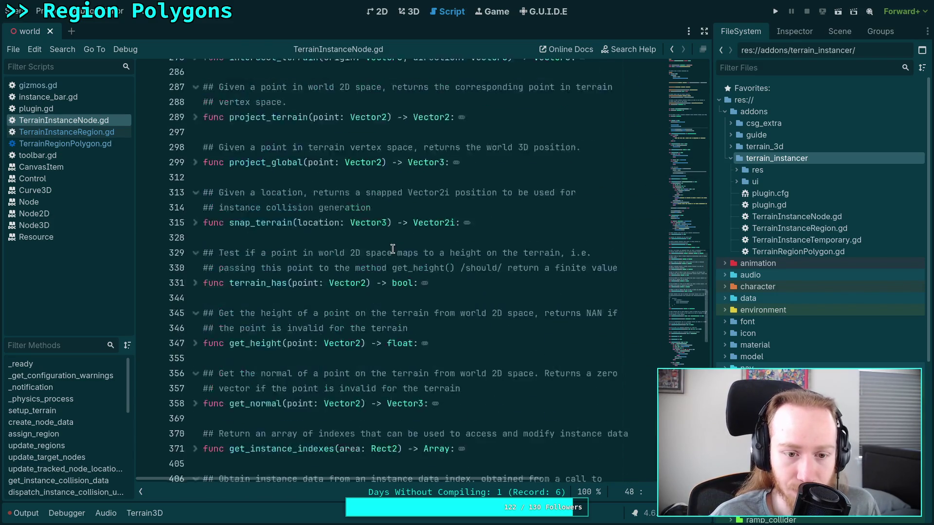
pyautogui.click(66, 104)
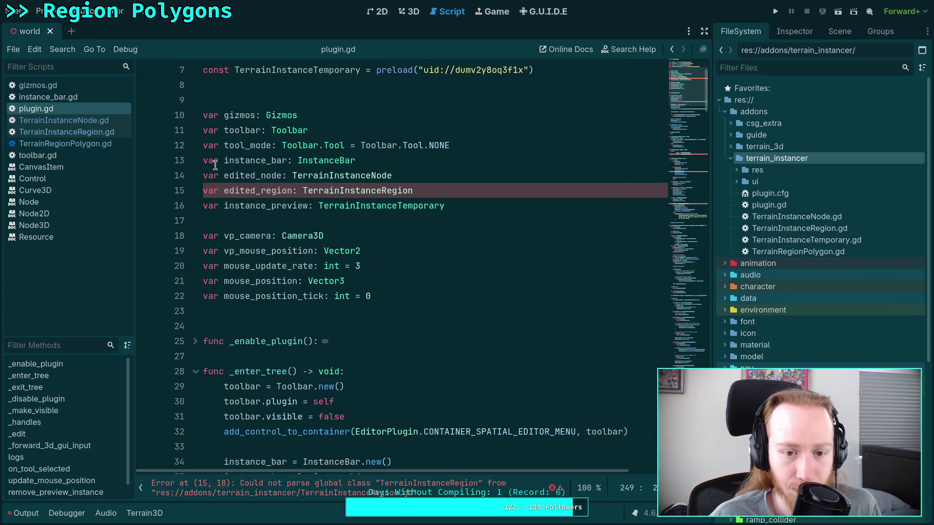
# Inspect the add_vertex call in plugin.gd's _forward_3d_gui_input, then switch to TerrainInstanceRegion.gd
pyautogui.scroll(-14, 311, 200)
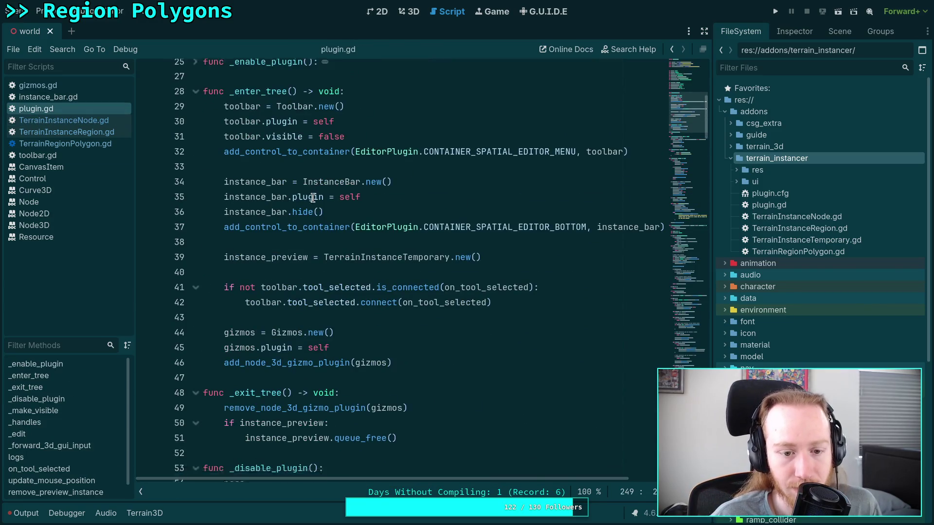
pyautogui.scroll(-20, 313, 198)
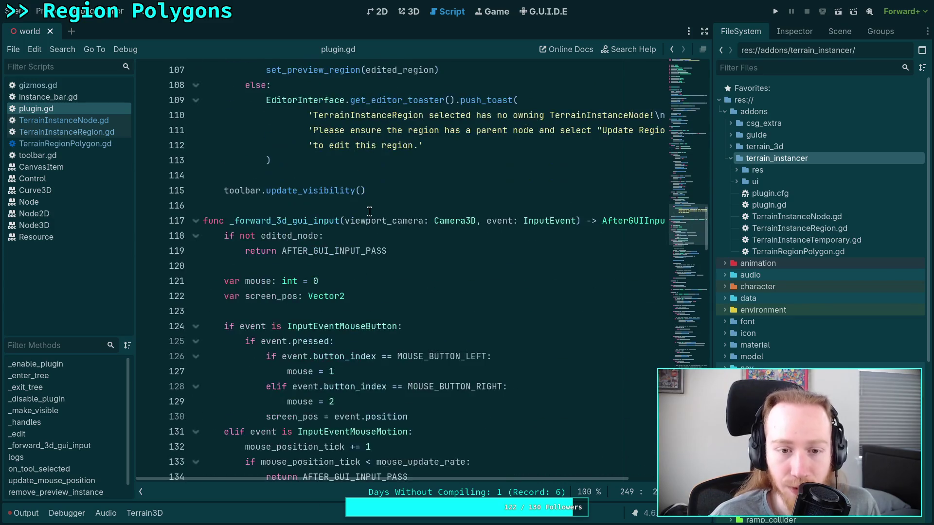
pyautogui.scroll(-10, 370, 212)
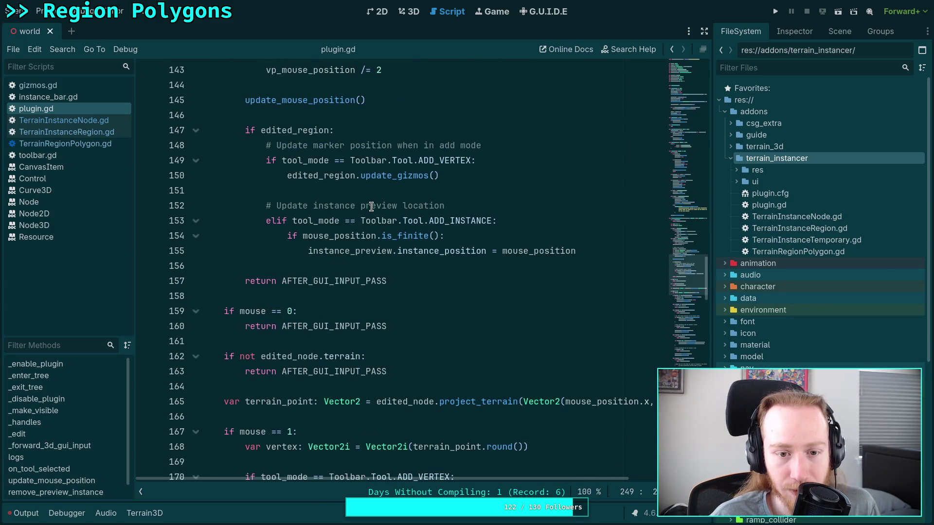
pyautogui.scroll(-4, 372, 207)
pyautogui.scroll(-3, 371, 207)
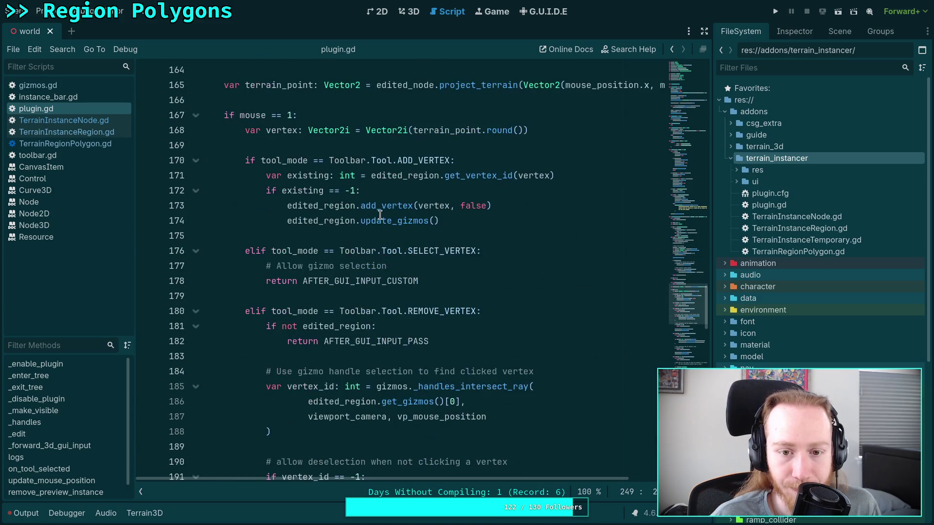
pyautogui.click(382, 205)
pyautogui.rightClick(382, 206)
pyautogui.click(435, 354)
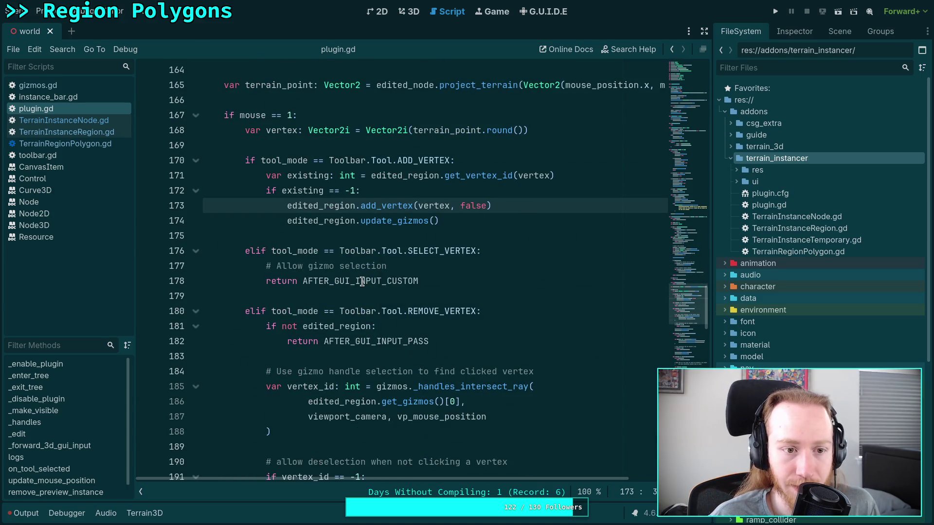
pyautogui.rightClick(398, 205)
pyautogui.click(370, 176)
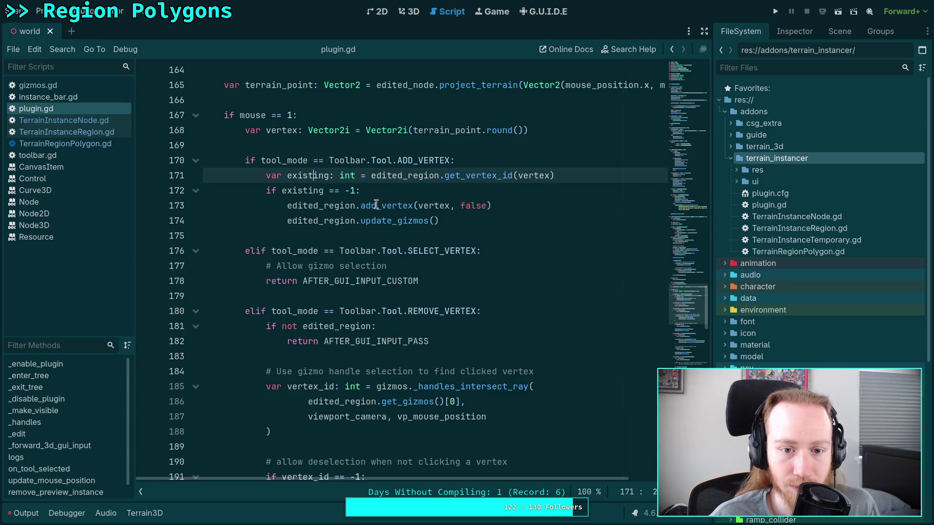
pyautogui.rightClick(362, 204)
pyautogui.click(331, 208)
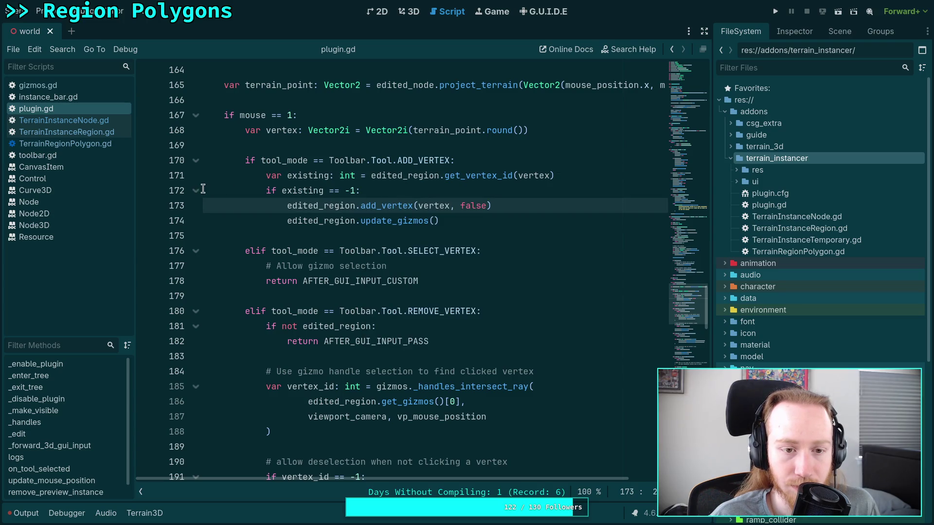
pyautogui.click(114, 133)
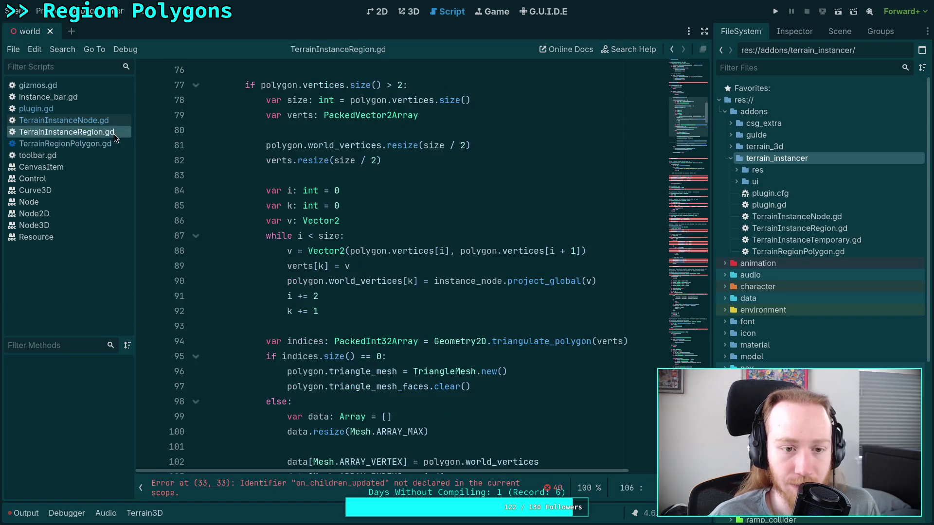
pyautogui.scroll(4, 397, 235)
pyautogui.scroll(10, 397, 236)
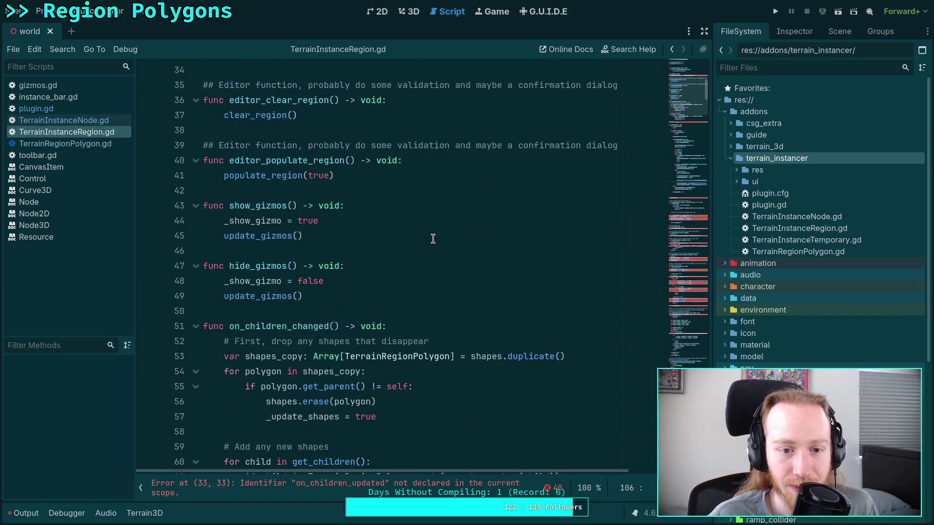
pyautogui.scroll(-20, 694, 217)
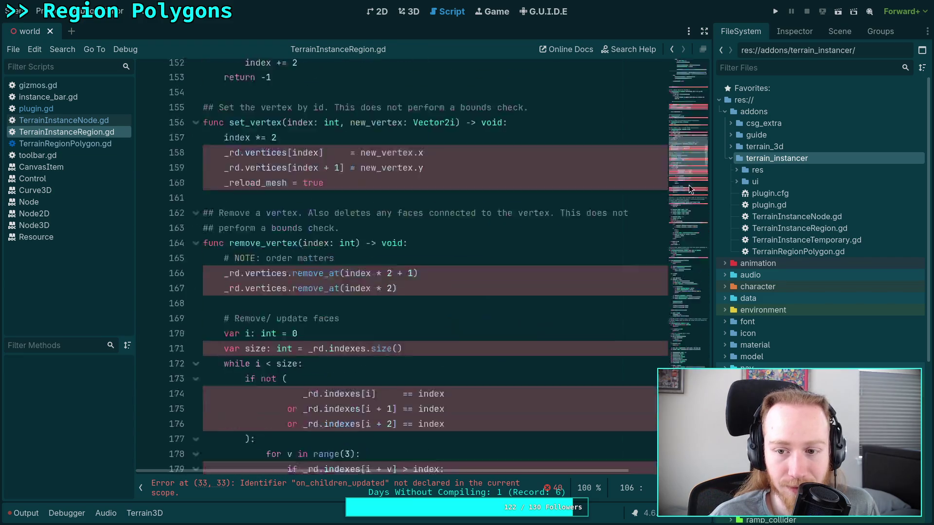
pyautogui.click(694, 217)
pyautogui.moveTo(694, 214)
pyautogui.mouseDown()
pyautogui.moveTo(694, 226)
pyautogui.moveTo(688, 164)
pyautogui.mouseUp()
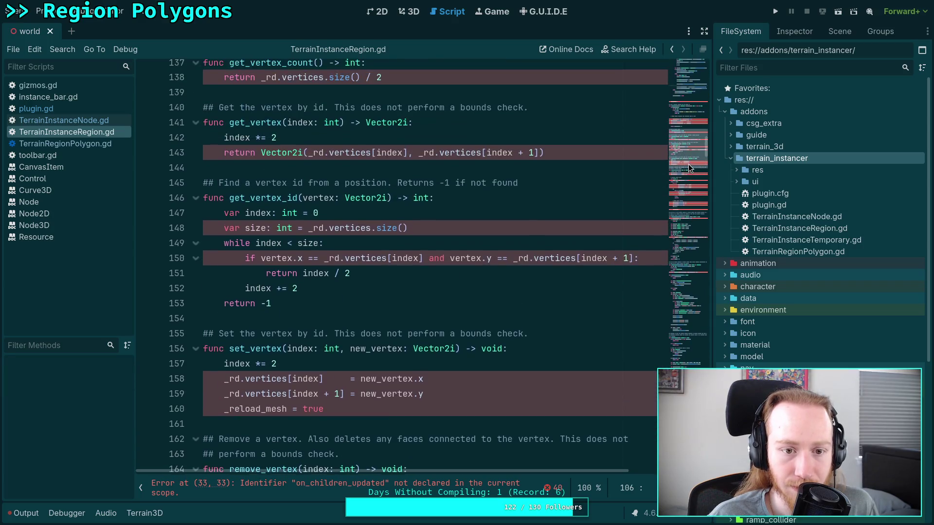
pyautogui.scroll(5, 469, 228)
pyautogui.scroll(3, 389, 244)
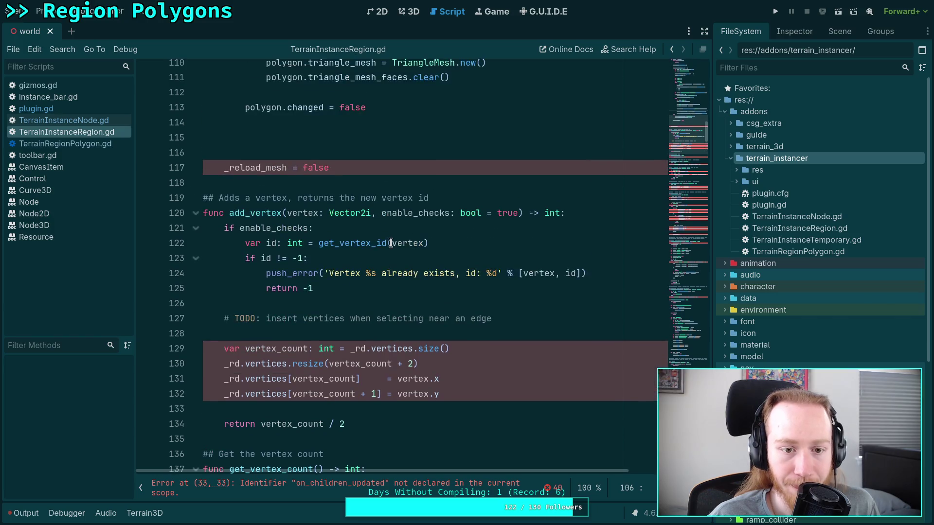
pyautogui.click(346, 228)
pyautogui.click(415, 375)
pyautogui.moveTo(415, 376)
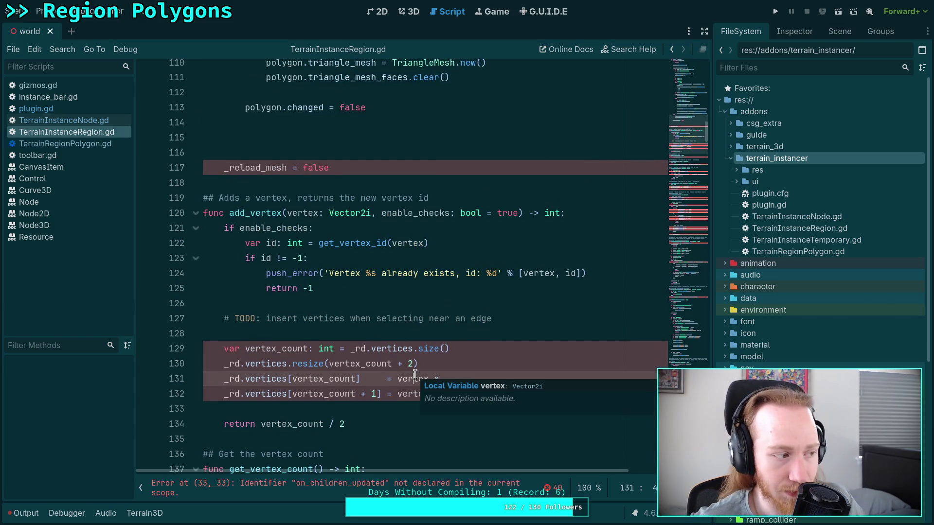
pyautogui.scroll(20, 379, 349)
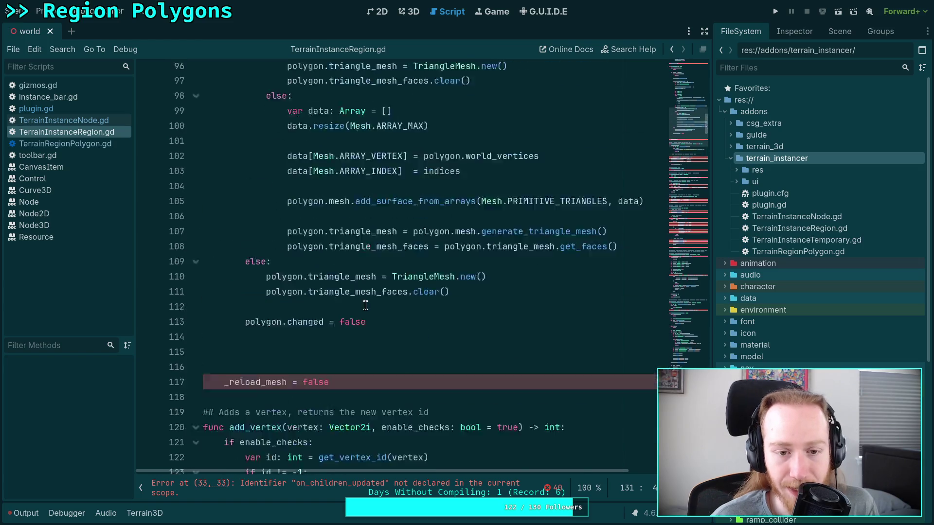
pyautogui.scroll(2, 365, 305)
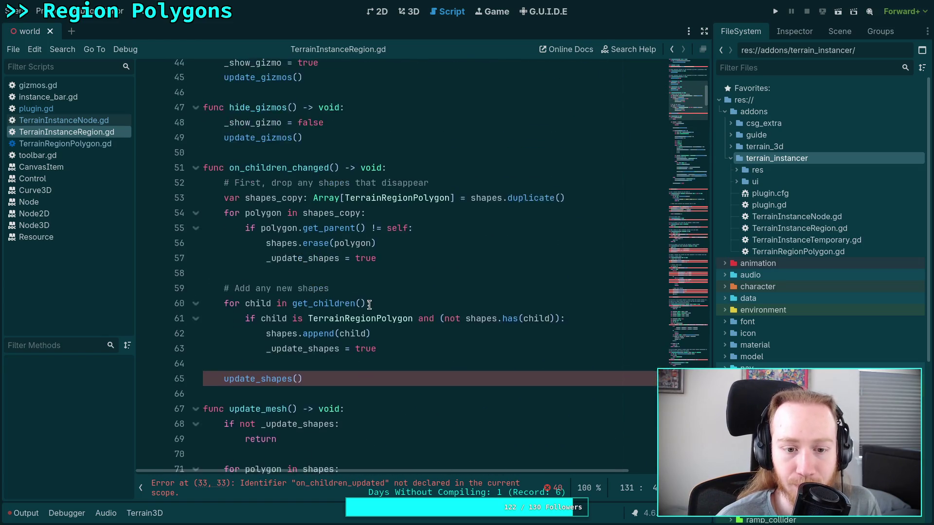
# Rename the update_mesh function to update_shapes and save
pyautogui.scroll(-6, 369, 305)
pyautogui.moveTo(268, 137); pyautogui.dragTo(289, 137)
pyautogui.write('shapes')
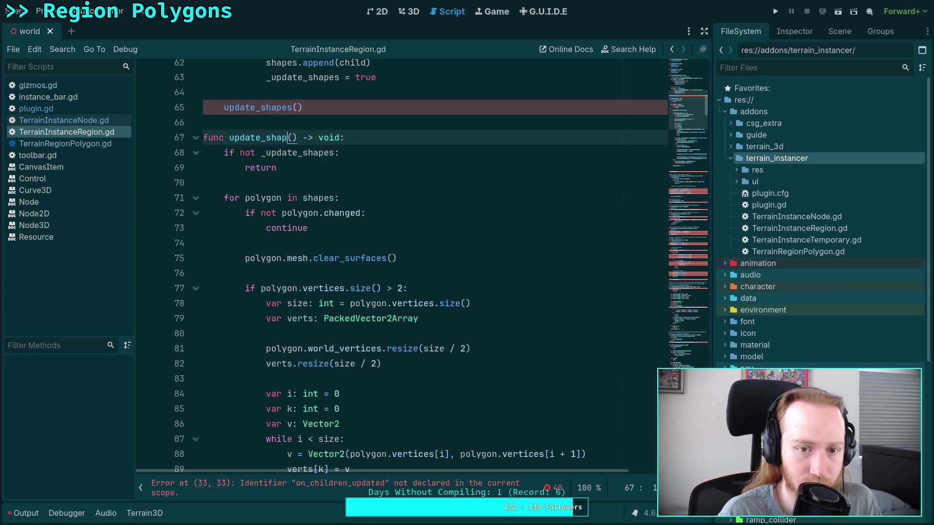
pyautogui.hotkey('ctrl', 's')
# Replace _reload_mesh on line 117 with _update_shapes and remove the extra blank lines
pyautogui.click(294, 192)
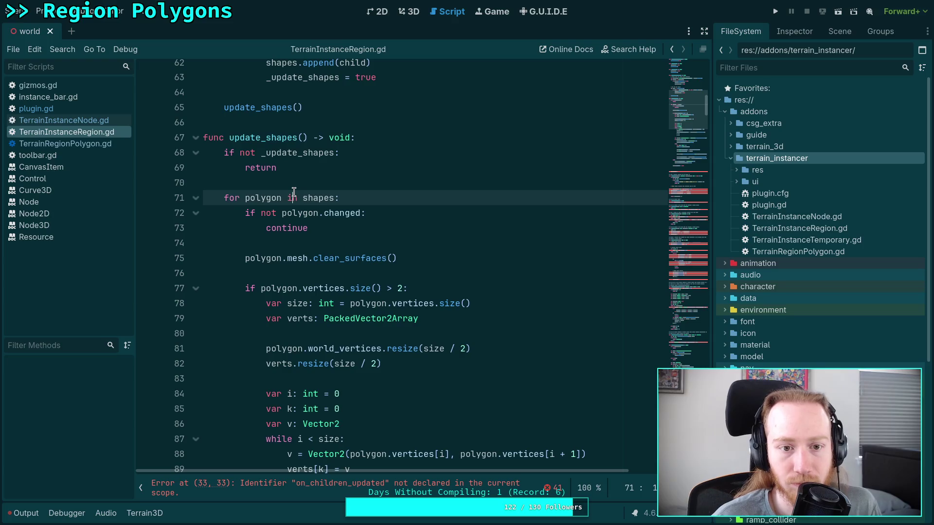
pyautogui.scroll(-11, 300, 199)
pyautogui.scroll(-1, 313, 198)
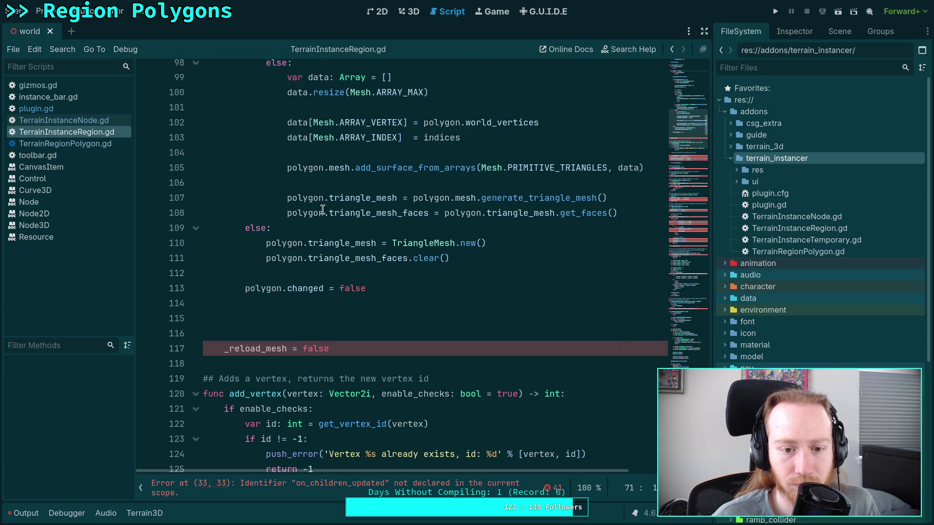
pyautogui.scroll(2, 307, 268)
pyautogui.scroll(-2, 298, 333)
pyautogui.doubleClick(229, 350)
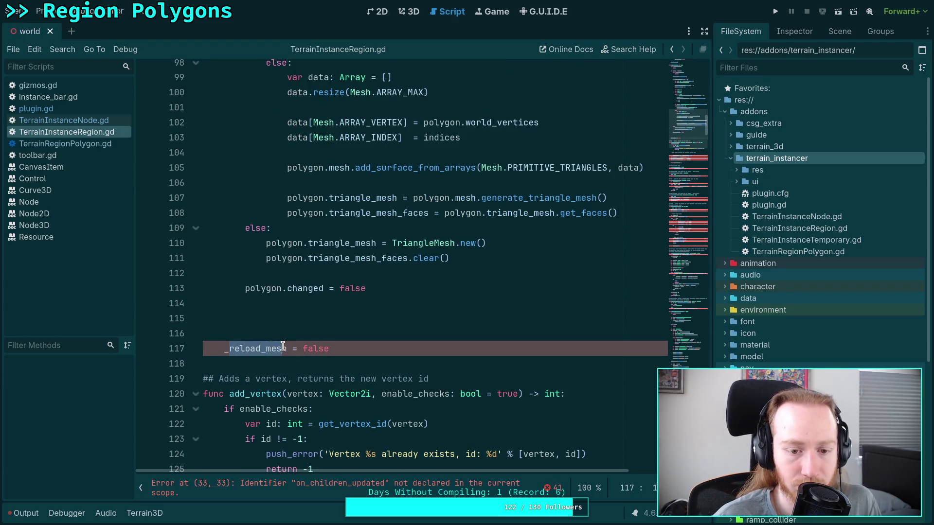
pyautogui.write('_po')
pyautogui.press('BackSpace')
pyautogui.press('BackSpace')
pyautogui.write('up')
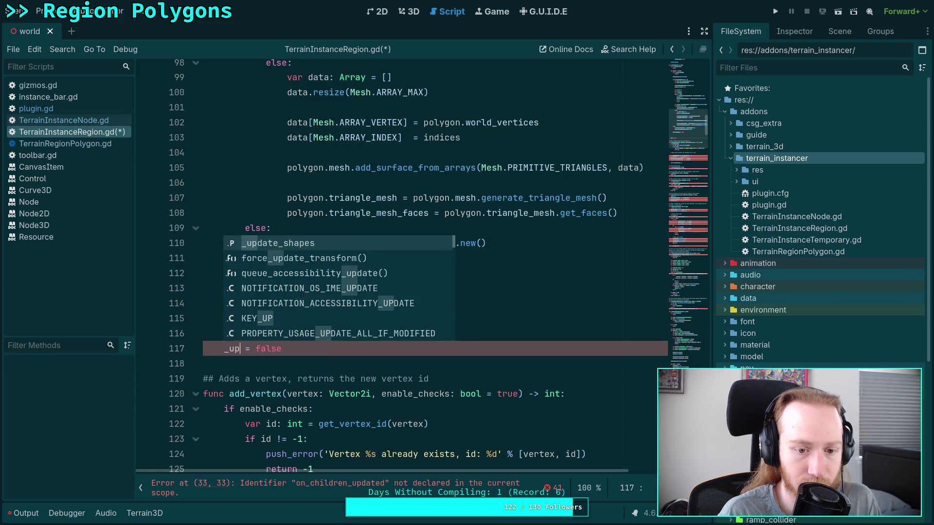
pyautogui.press('Return')
pyautogui.click(307, 333)
pyautogui.press('BackSpace')
pyautogui.press('BackSpace')
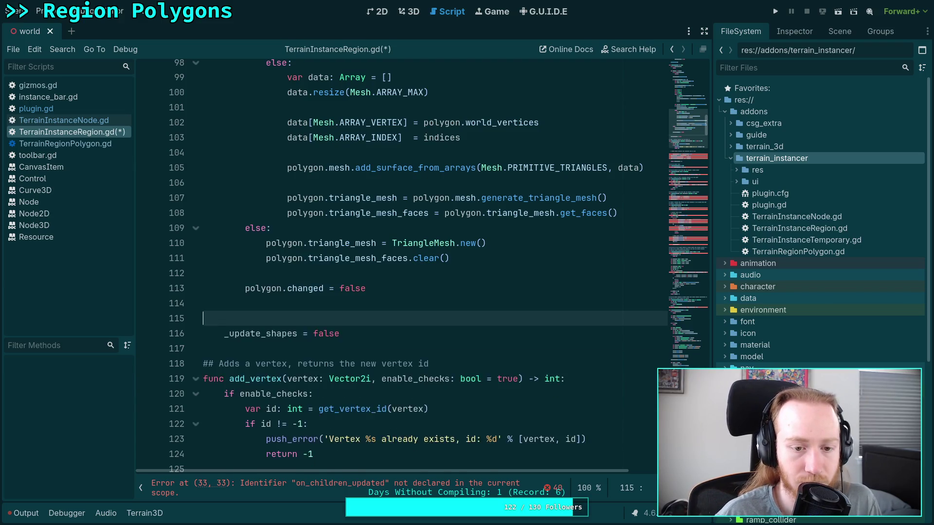
pyautogui.scroll(4, 324, 302)
pyautogui.scroll(6, 325, 296)
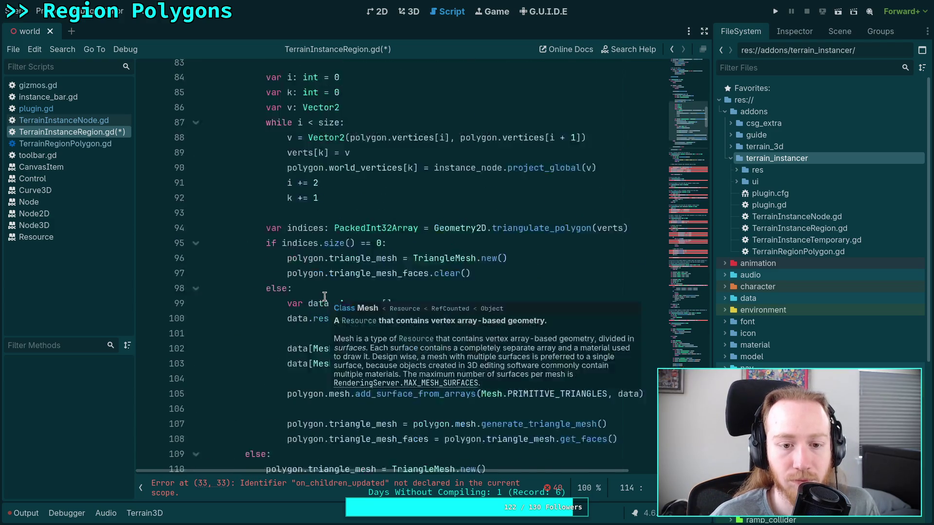
pyautogui.click(407, 174)
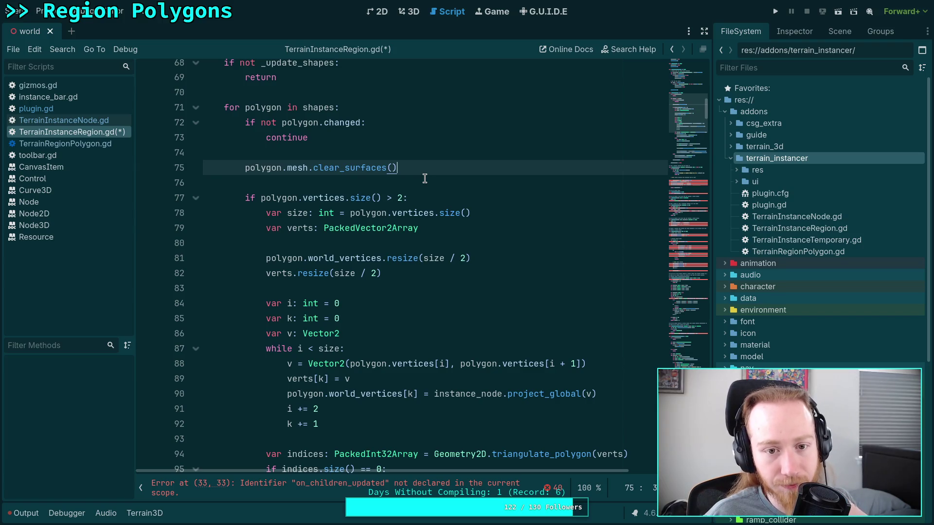
# Add a polygon vertices size check after clear_surfaces()
pyautogui.press('Return')
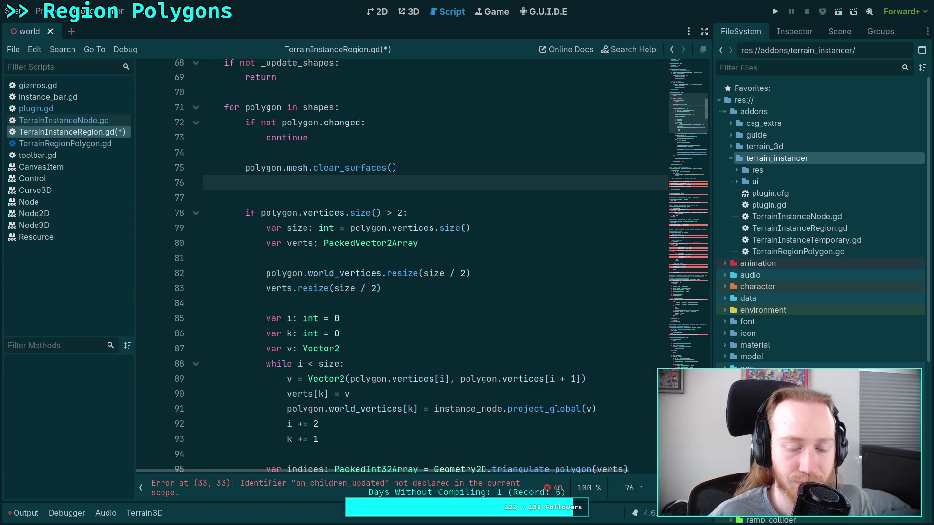
pyautogui.press('Return')
pyautogui.write('if')
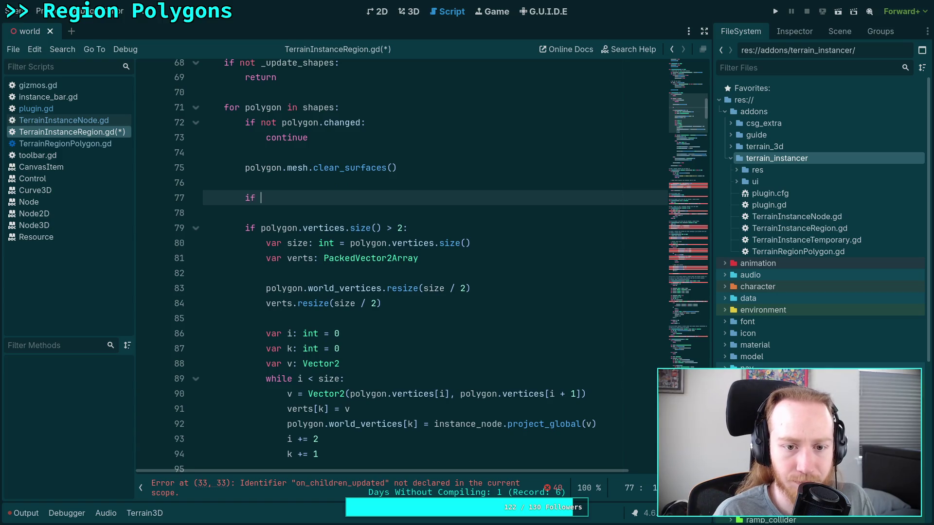
pyautogui.write('polygon.')
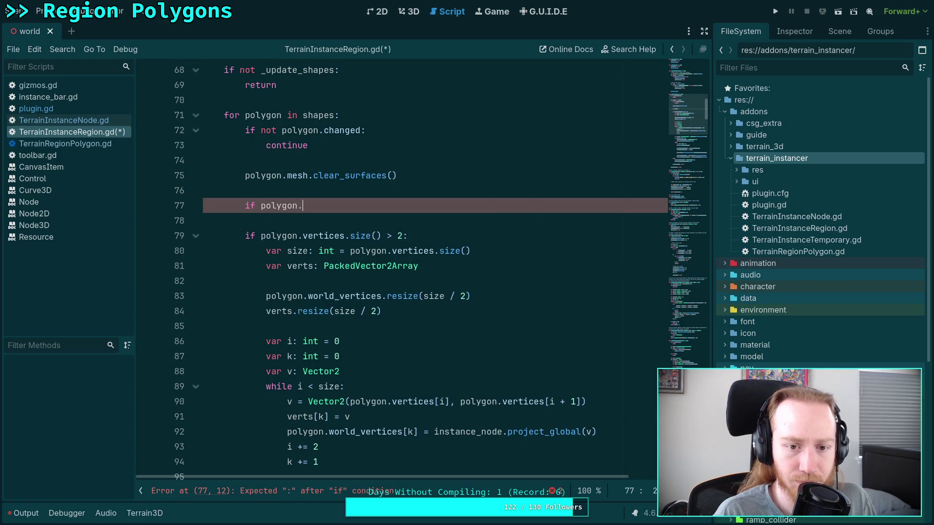
pyautogui.write('vertices.size()')
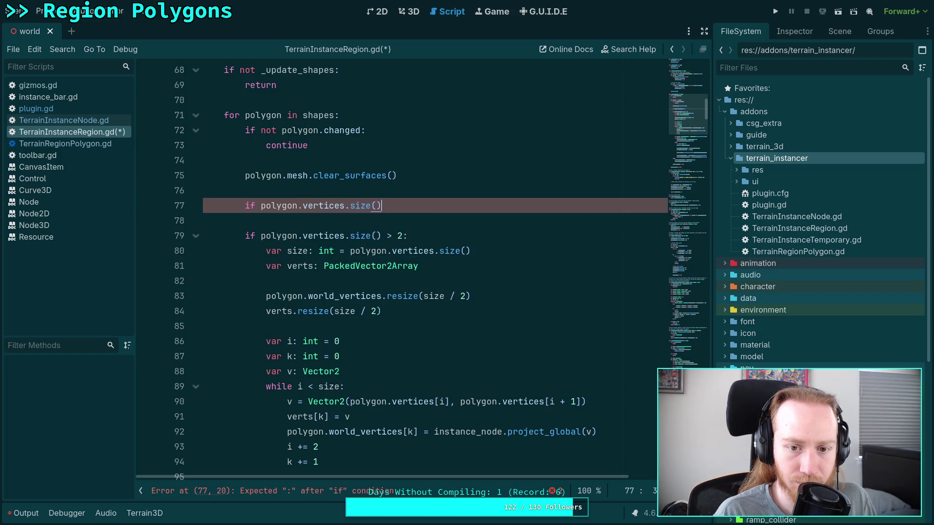
pyautogui.write(' < 3:')
pyautogui.press('Return')
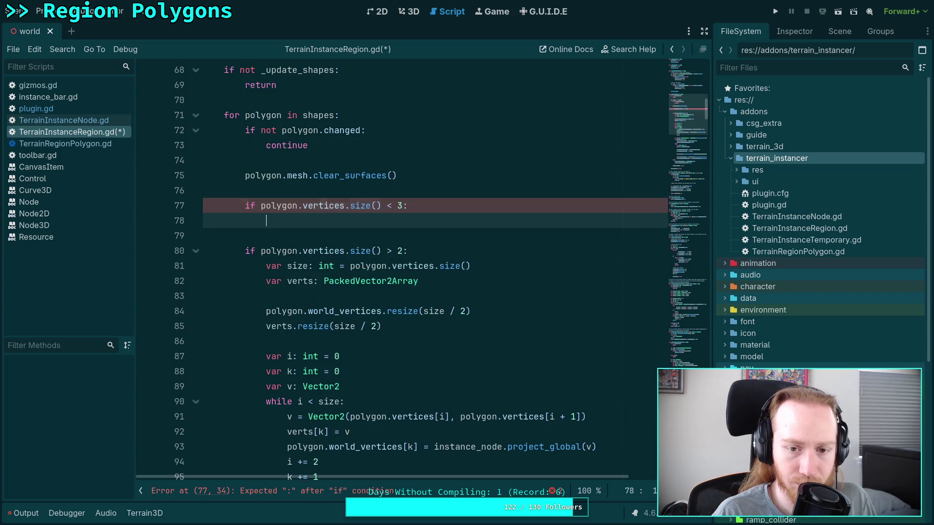
# Move the two triangle-mesh reset lines under the size check, followed by continue
pyautogui.scroll(-10, 263, 206)
pyautogui.moveTo(264, 205); pyautogui.dragTo(470, 220)
pyautogui.hotkey('ctrl', 'c')
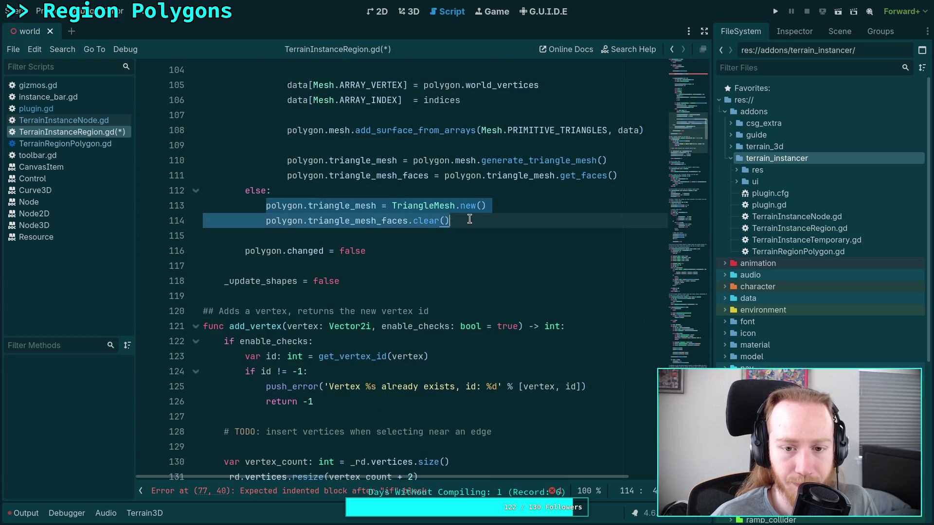
pyautogui.rightClick(385, 214)
pyautogui.click(398, 252)
pyautogui.scroll(11, 311, 234)
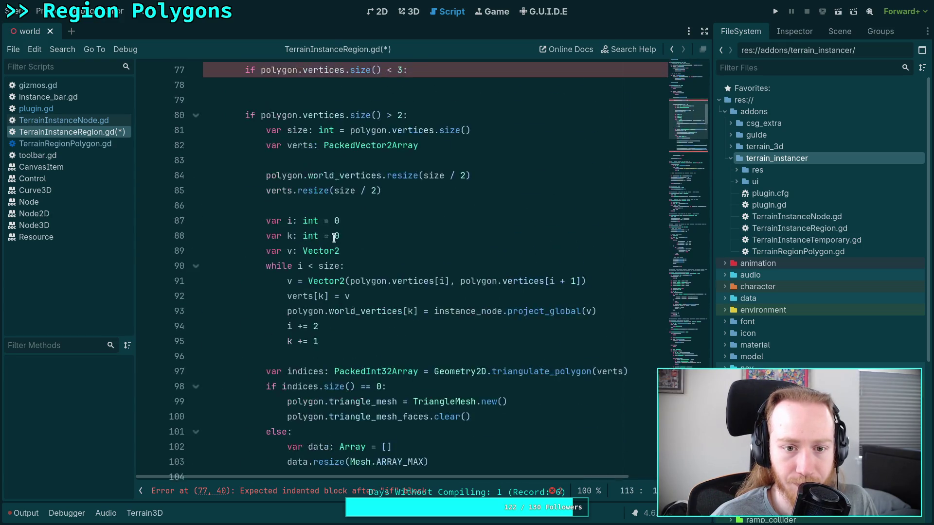
pyautogui.click(329, 178)
pyautogui.hotkey('ctrl', 'v')
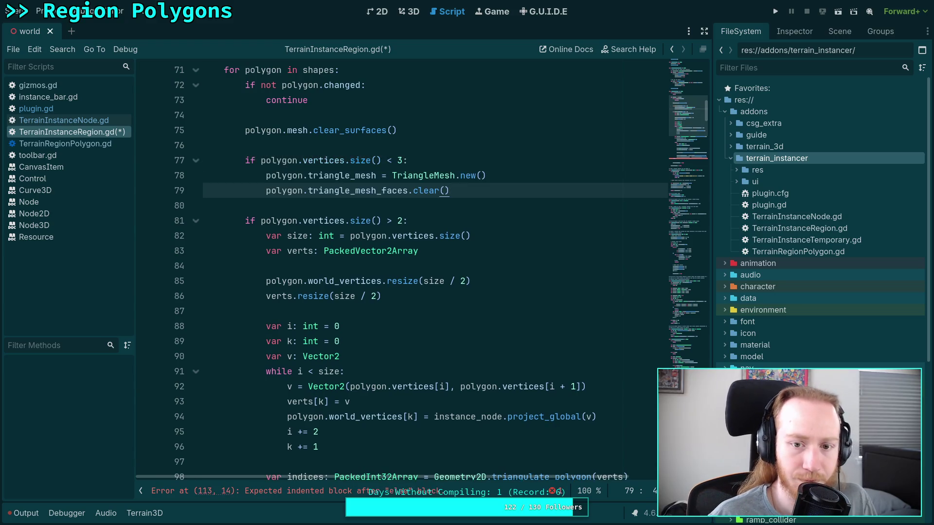
pyautogui.press('Return')
pyautogui.write('continue')
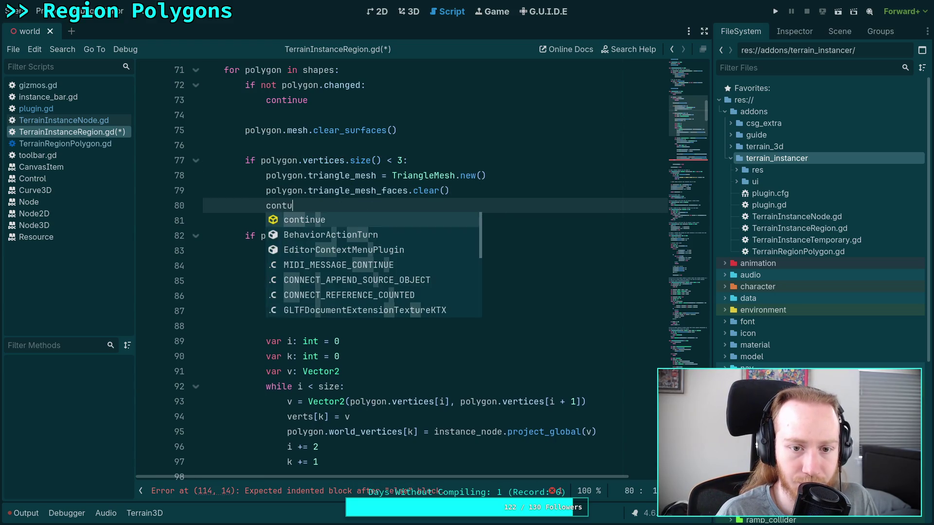
pyautogui.press('Return')
# Insert 'polygon.changed = false' above clear_surfaces() with Alt+Up and save
pyautogui.scroll(2, 444, 228)
pyautogui.click(443, 227)
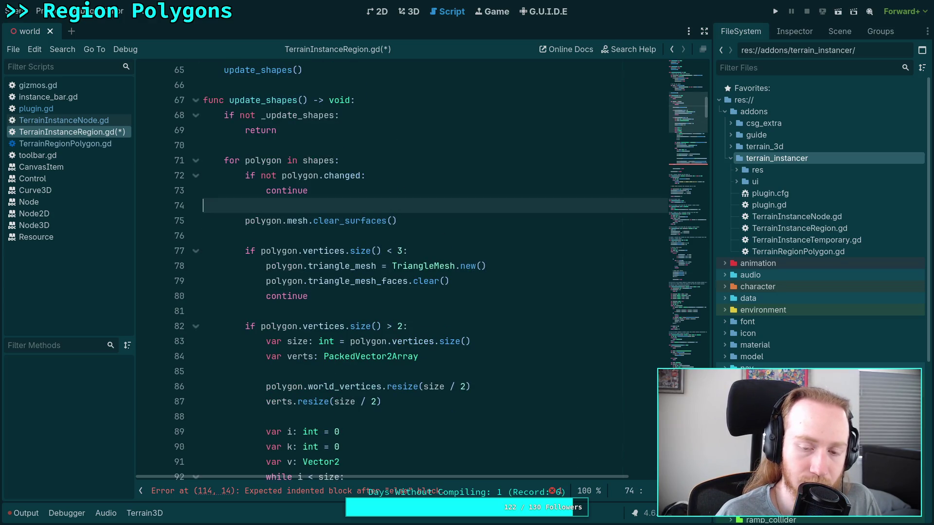
pyautogui.press('Return')
pyautogui.write('pol')
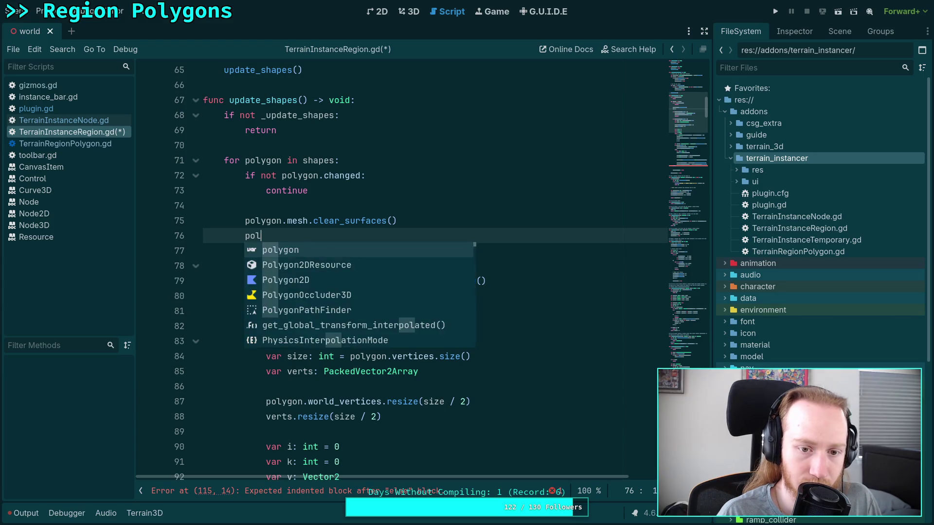
pyautogui.write('ygon.changed = false')
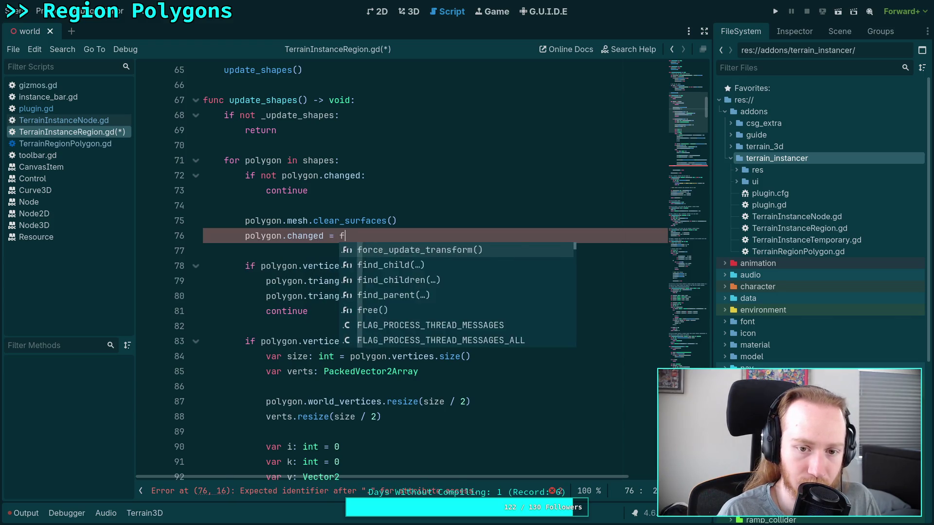
pyautogui.hotkey('alt', 'Up')
pyautogui.hotkey('alt', 'Up')
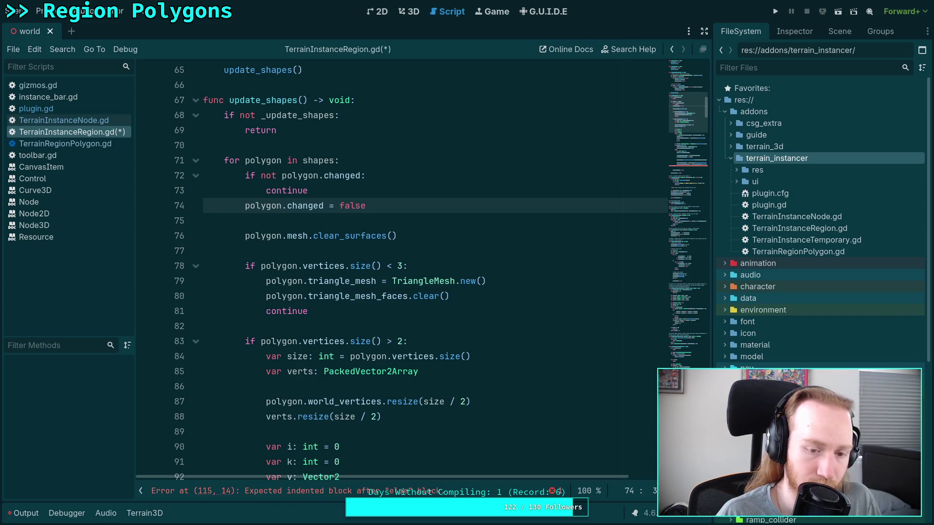
pyautogui.hotkey('ctrl', 's')
# Delete the vertex-count if line, re-indent its body, and remove the stray else line
pyautogui.scroll(-3, 286, 251)
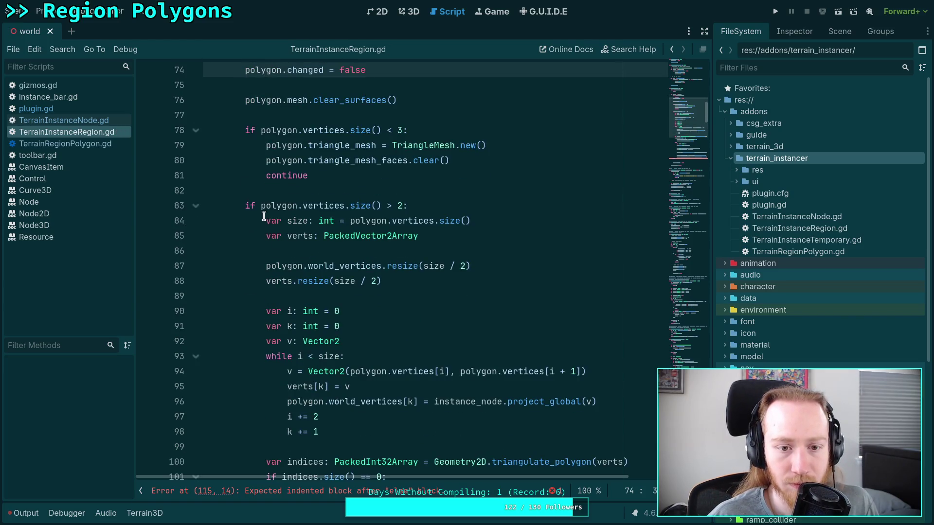
pyautogui.moveTo(245, 205); pyautogui.dragTo(408, 206)
pyautogui.press('BackSpace')
pyautogui.moveTo(292, 236); pyautogui.dragTo(329, 327)
pyautogui.scroll(-3, 309, 179)
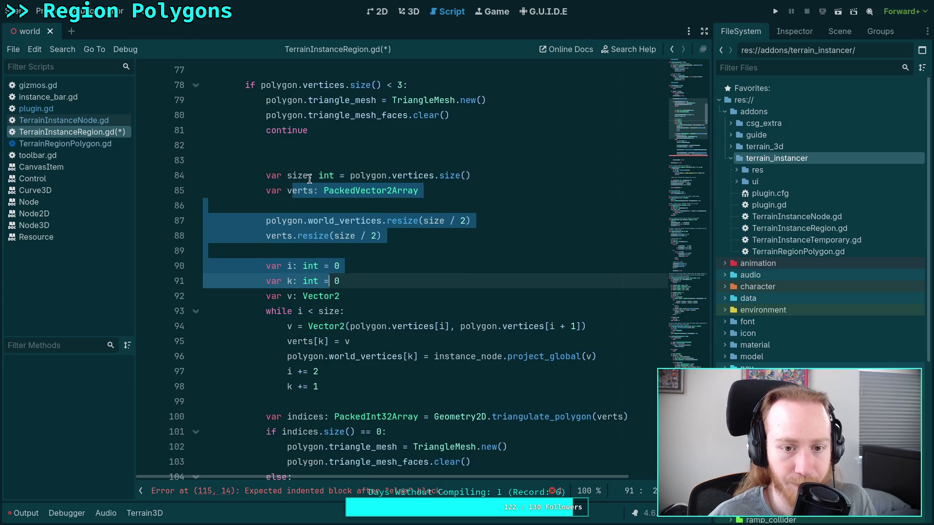
pyautogui.scroll(-5, 310, 179)
pyautogui.moveTo(309, 179); pyautogui.dragTo(329, 401)
pyautogui.press('Tab')
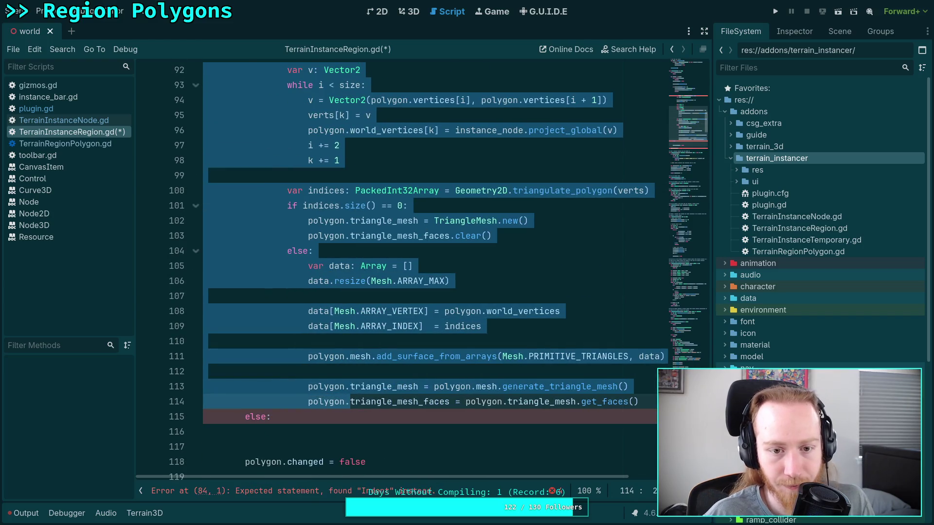
pyautogui.press('Tab')
pyautogui.hotkey('shift', 'Tab')
pyautogui.press('Down')
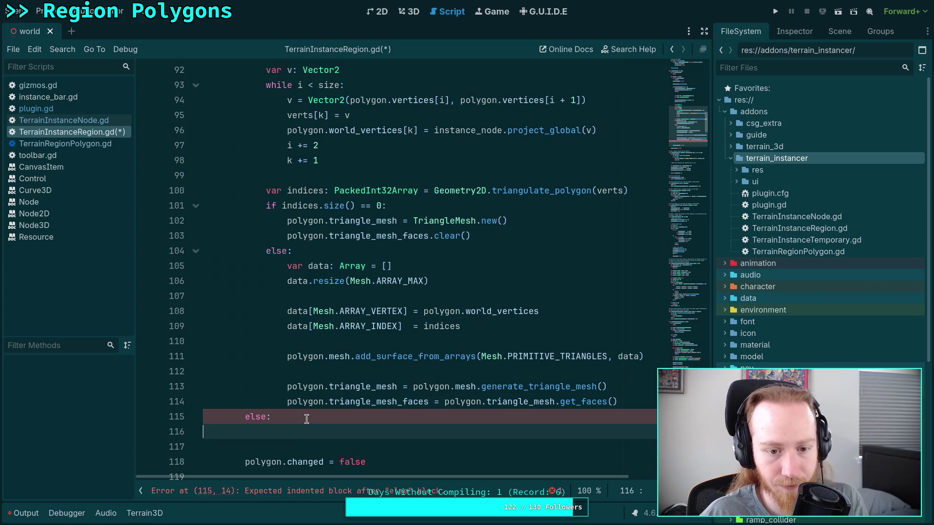
pyautogui.press('Up')
pyautogui.hotkey('shift', 'End')
pyautogui.press('BackSpace')
pyautogui.press('BackSpace')
# Dedent the block one more level and remove the blank line after continue
pyautogui.moveTo(331, 403)
pyautogui.mouseDown()
pyautogui.moveTo(292, 357)
pyautogui.moveTo(275, 242)
pyautogui.moveTo(276, 264)
pyautogui.mouseUp()
pyautogui.scroll(7, 287, 316)
pyautogui.hotkey('shift', 'Tab')
pyautogui.click(329, 239)
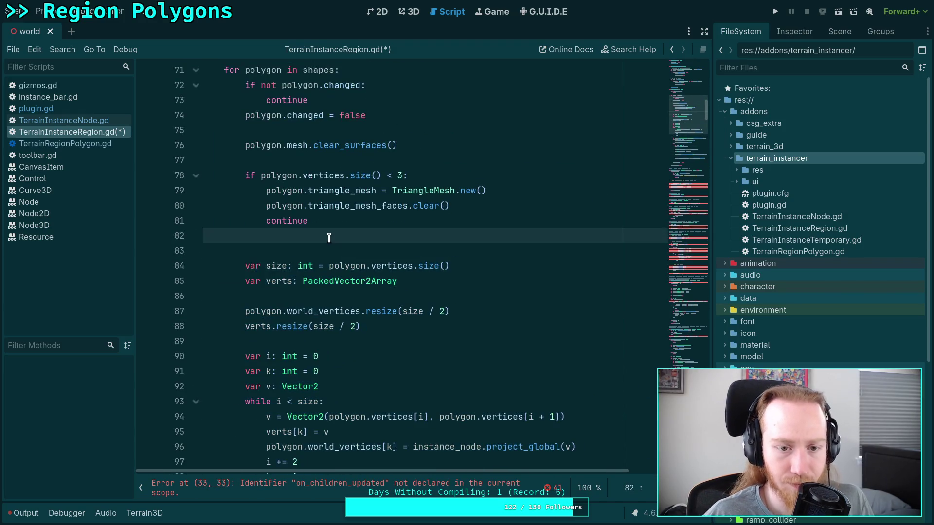
pyautogui.press('BackSpace')
# Add a continue after the triangle_mesh_faces clear call
pyautogui.scroll(-7, 328, 238)
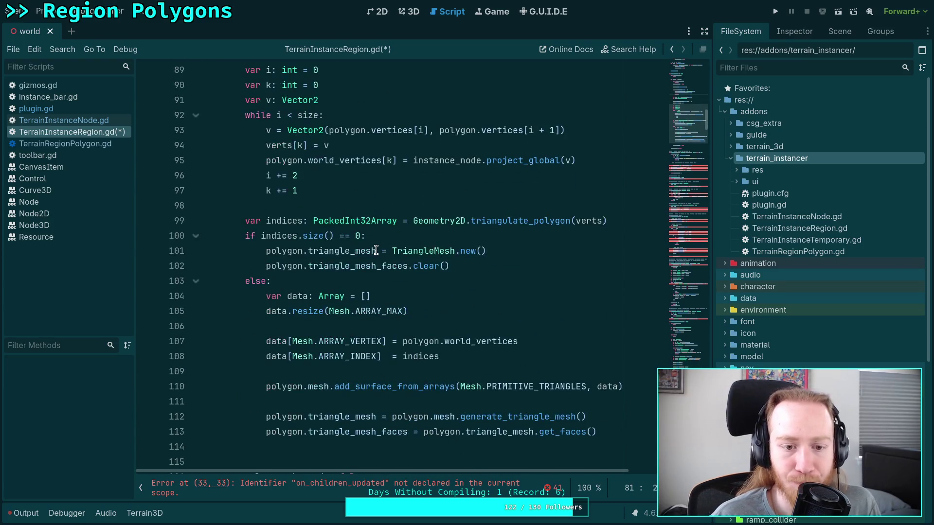
pyautogui.click(506, 219)
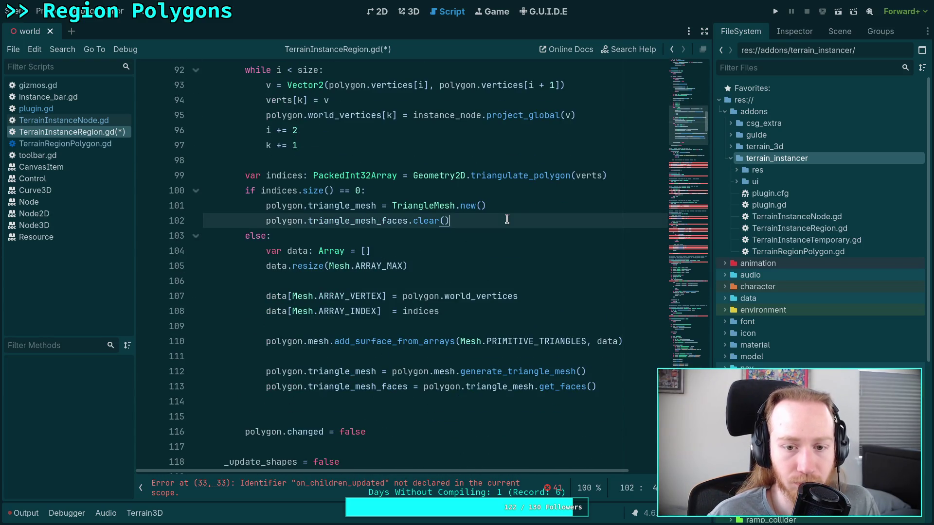
pyautogui.press('Return')
pyautogui.scroll(4, 525, 273)
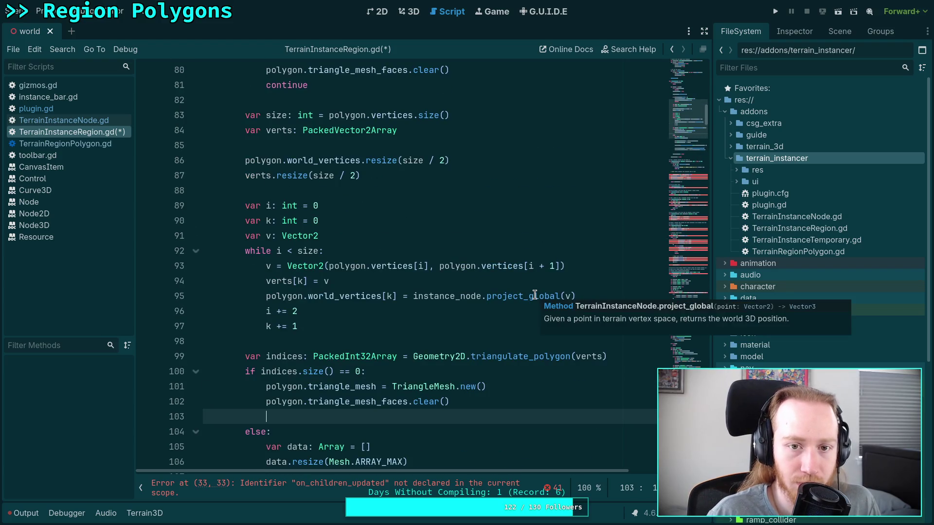
pyautogui.write('conti')
pyautogui.press('Return')
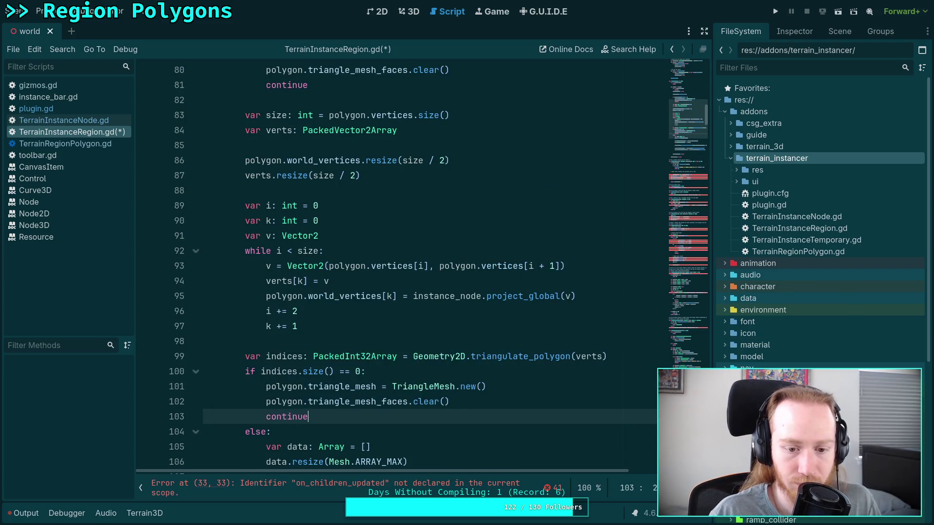
# Delete the else line on line 104 and dedent its former body
pyautogui.scroll(-4, 342, 241)
pyautogui.moveTo(340, 252); pyautogui.dragTo(342, 241)
pyautogui.press('BackSpace')
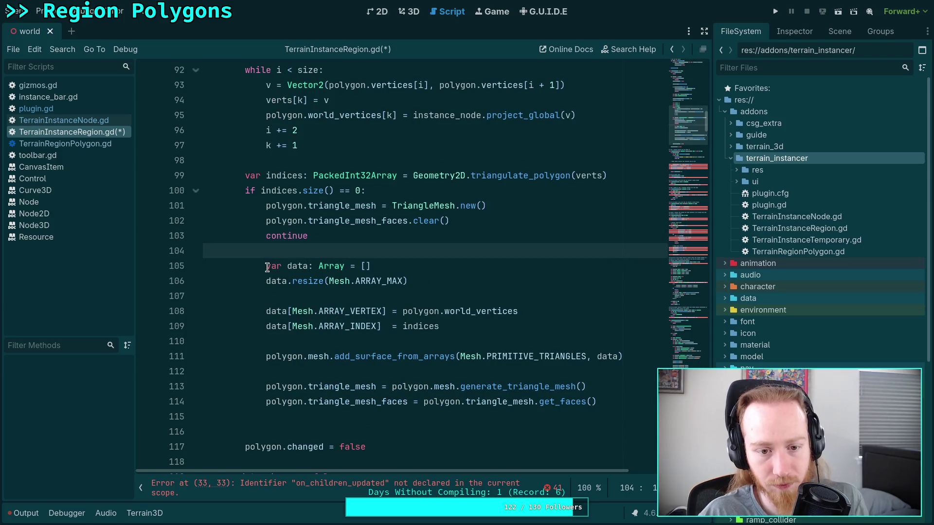
pyautogui.moveTo(214, 265); pyautogui.dragTo(321, 421)
pyautogui.hotkey('shift', 'Tab')
pyautogui.click(322, 421)
pyautogui.press('BackSpace')
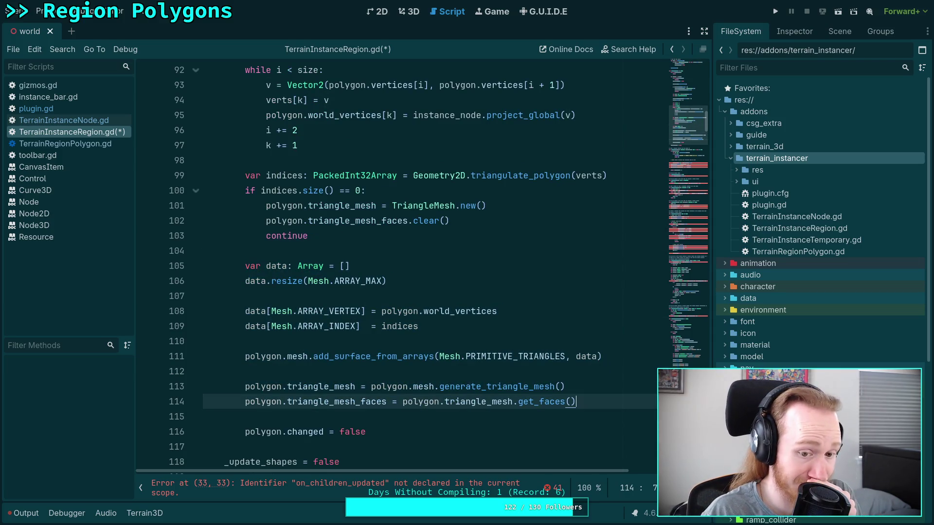
# Remove the duplicate trailing 'polygon.changed = false' line and save
pyautogui.click(404, 431)
pyautogui.hotkey('ctrl', 'shift', 'k')
pyautogui.press('BackSpace')
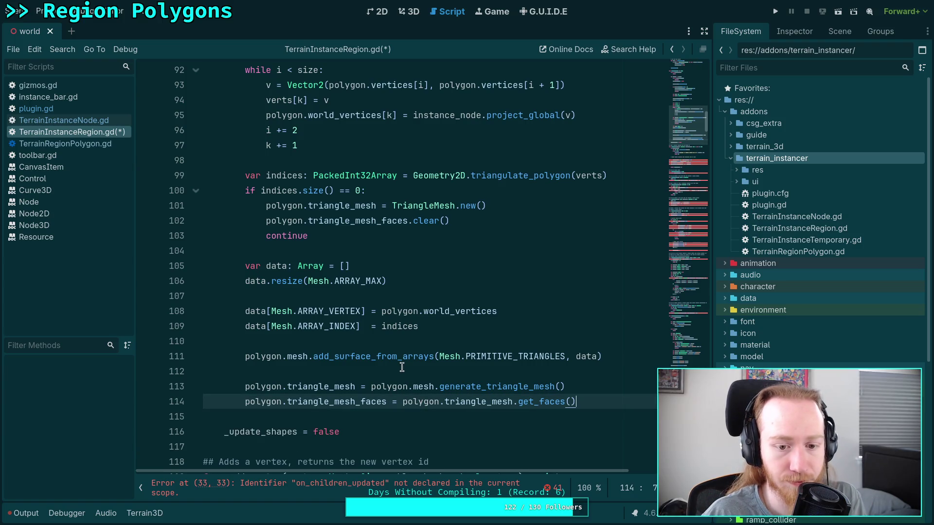
pyautogui.click(403, 368)
pyautogui.hotkey('ctrl', 's')
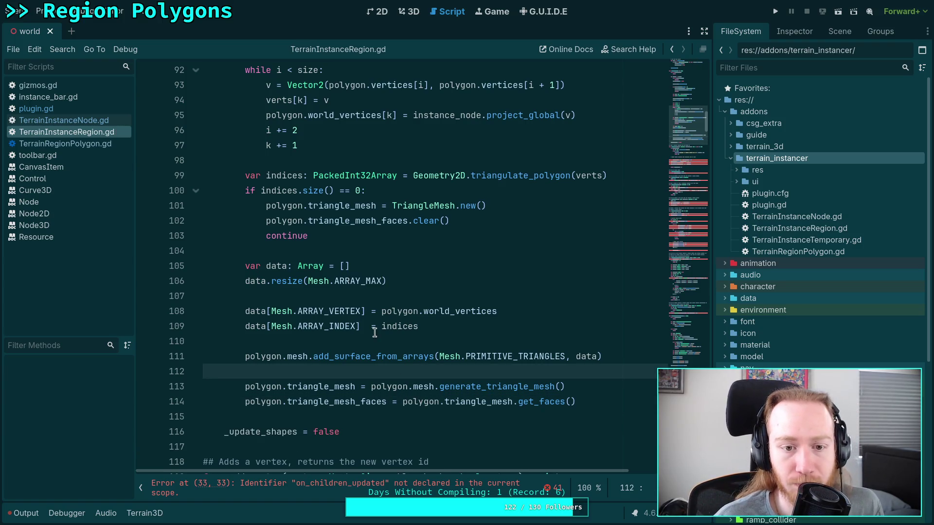
pyautogui.scroll(2, 389, 341)
pyautogui.click(362, 334)
pyautogui.scroll(1, 362, 334)
pyautogui.scroll(-2, 363, 330)
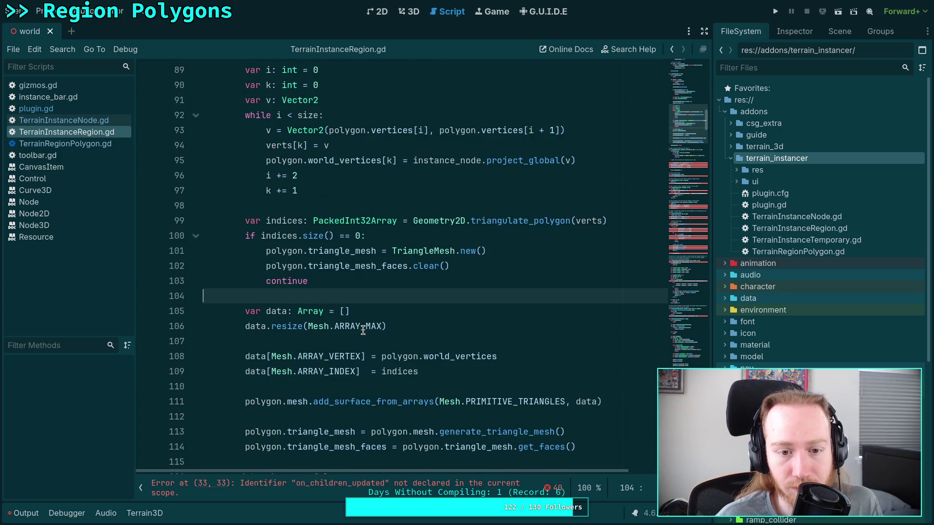
pyautogui.moveTo(364, 328)
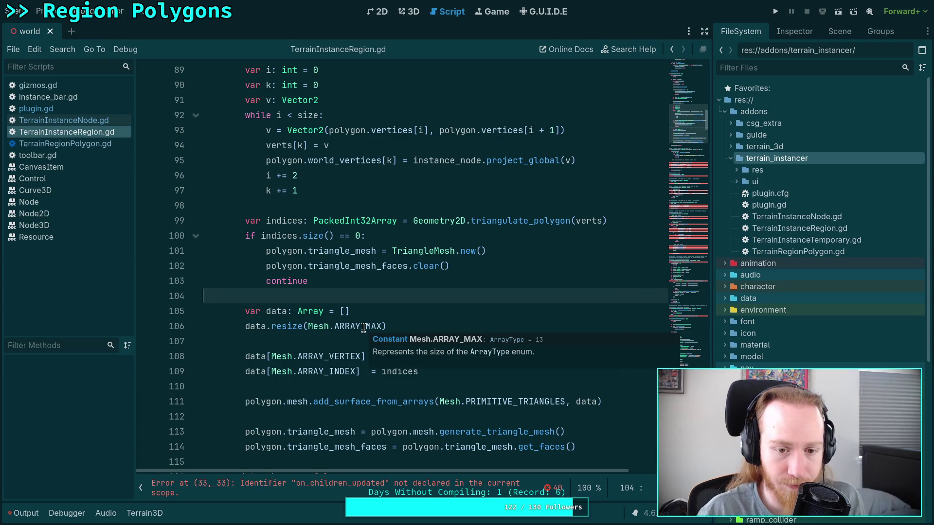
pyautogui.scroll(-8, 330, 386)
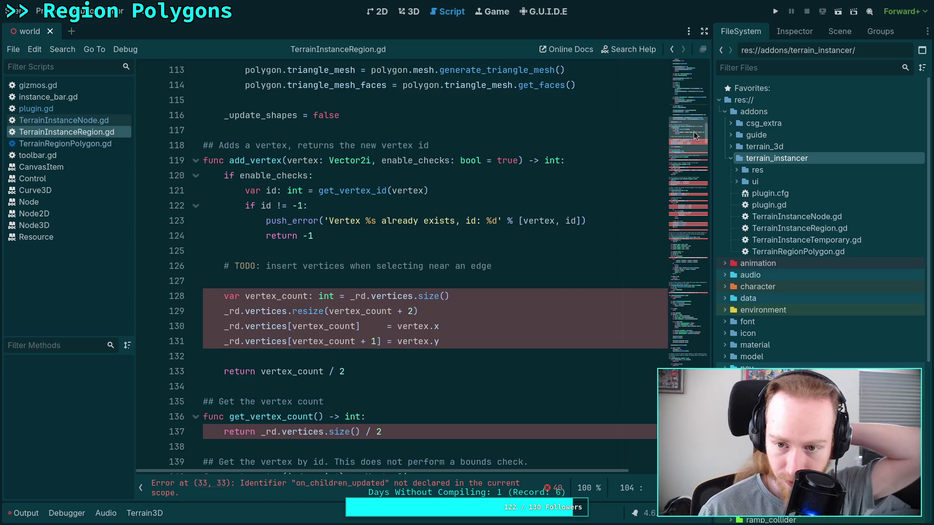
pyautogui.moveTo(693, 135); pyautogui.dragTo(682, 85)
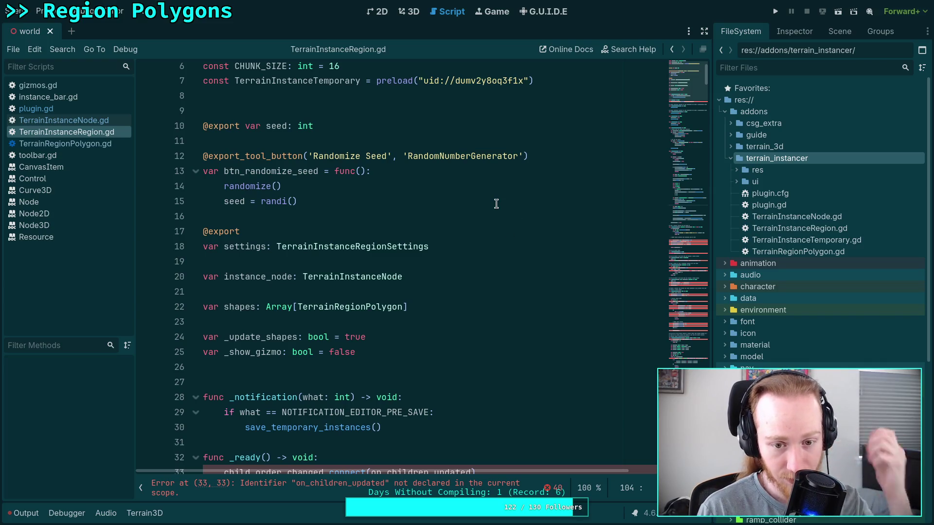
# Add 'var _last_shape: TerrainRegionPolygon = null' on line 26 below _show_gizmo and save
pyautogui.click(425, 348)
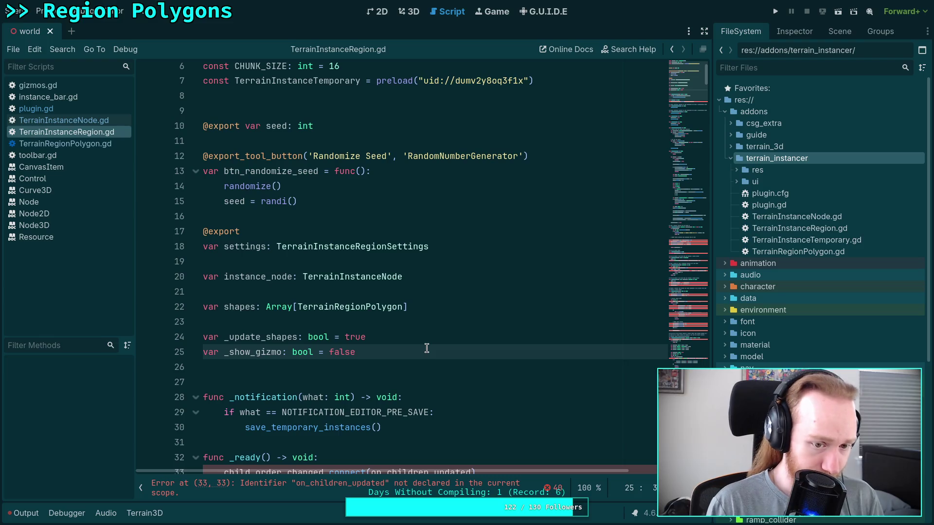
pyautogui.press('Return')
pyautogui.write('var _l')
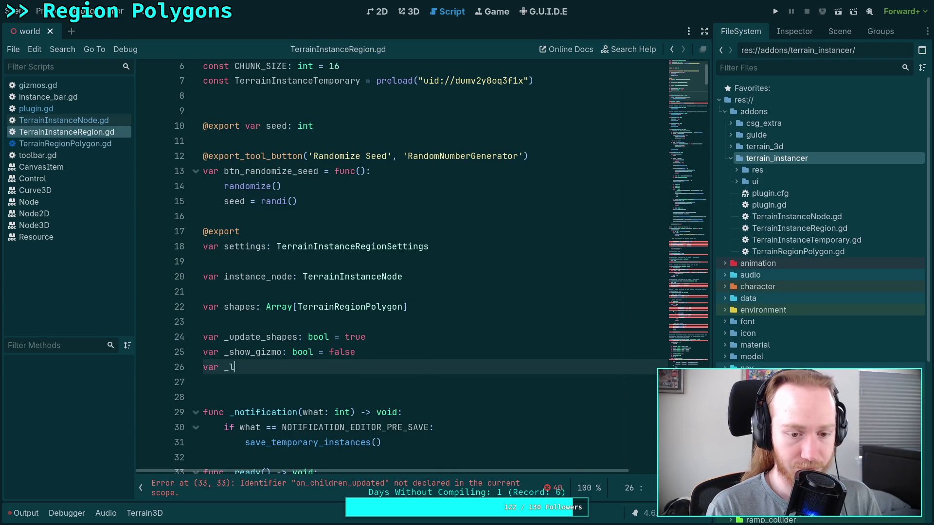
pyautogui.write('ast_shape: ')
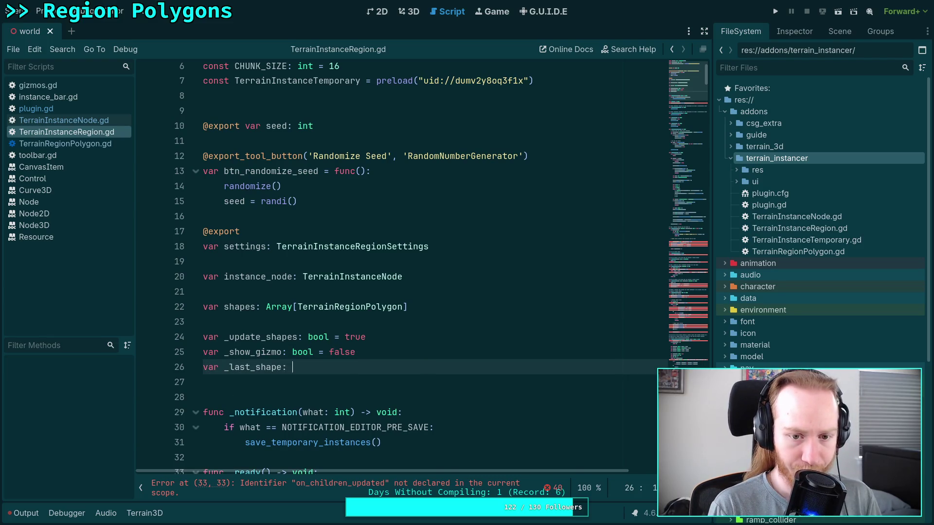
pyautogui.write('TerrainP')
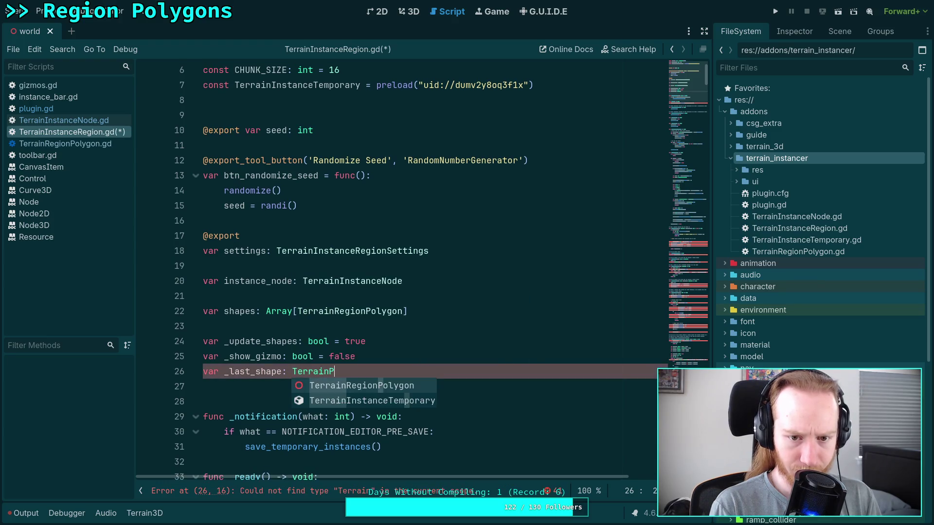
pyautogui.press('Return')
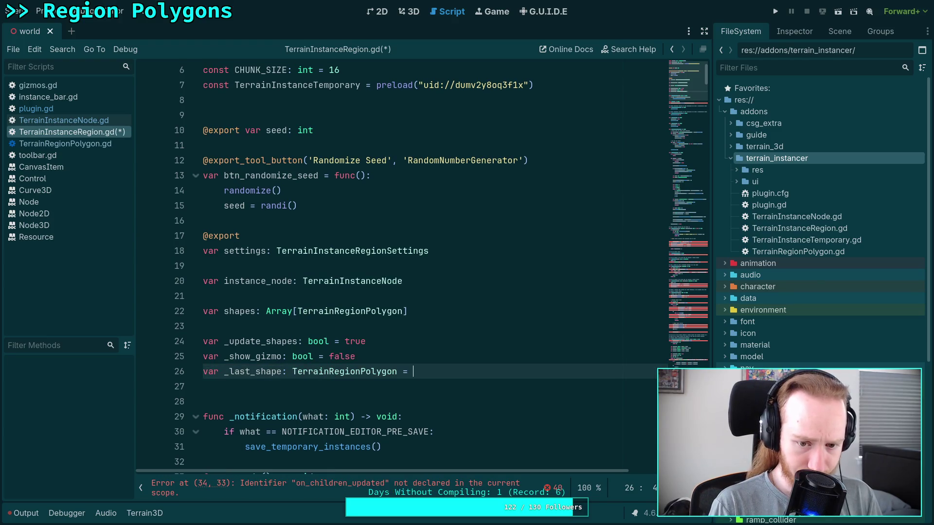
pyautogui.write('null')
pyautogui.hotkey('ctrl', 's')
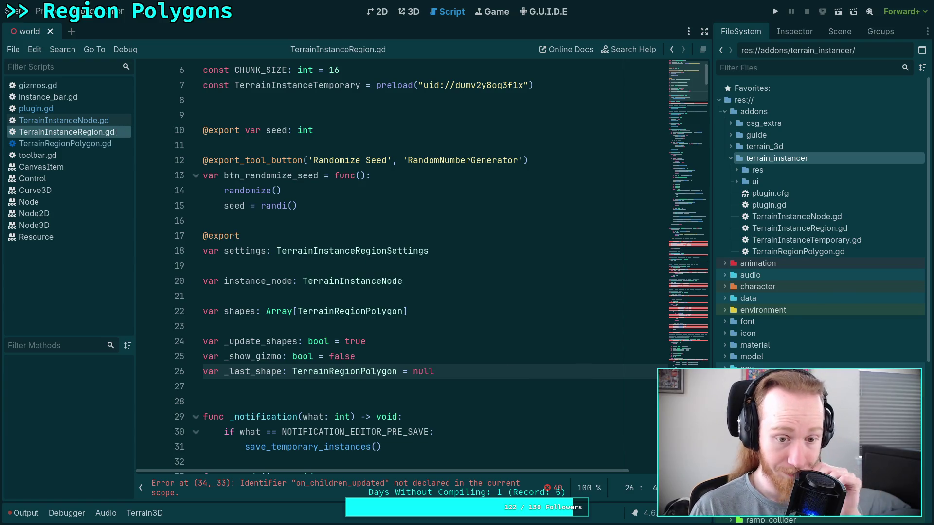
pyautogui.scroll(-5, 682, 86)
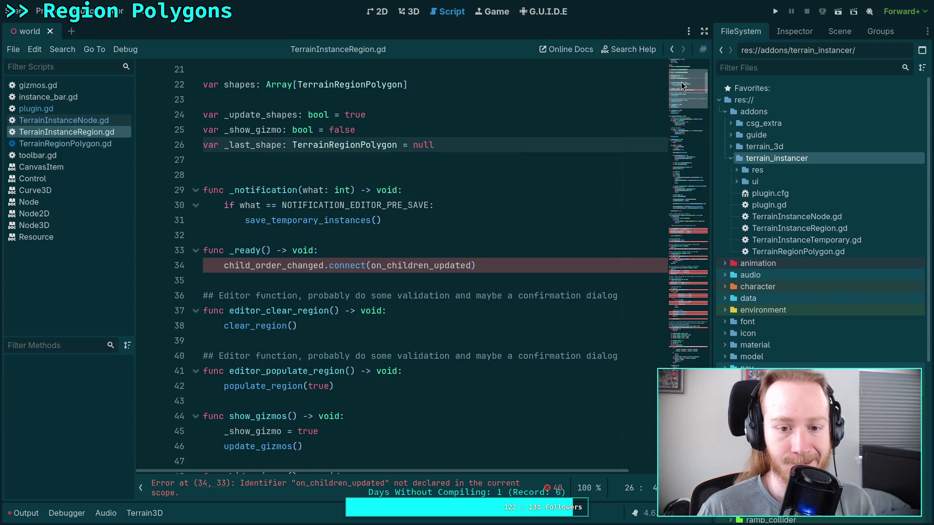
# Rename on_children_updated to on_children_changed on line 34 and save the script
pyautogui.doubleClick(414, 266)
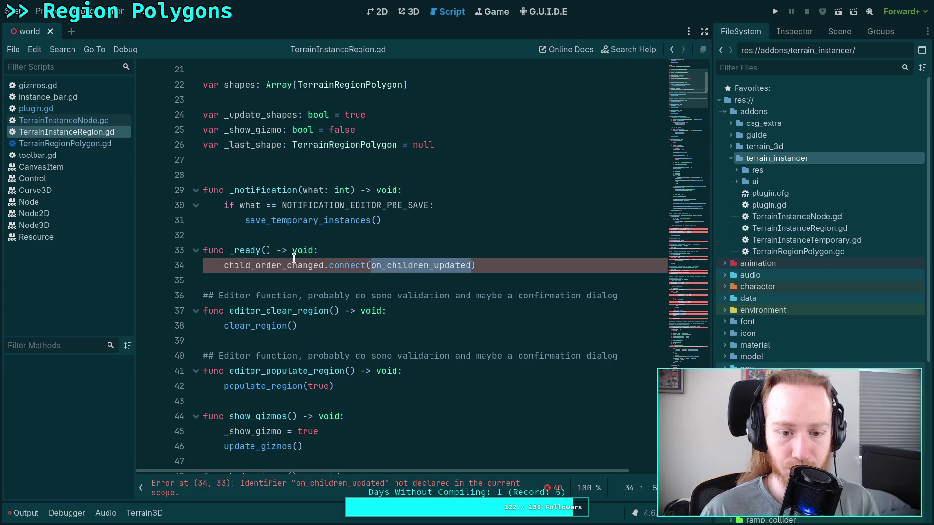
pyautogui.scroll(-1, 285, 270)
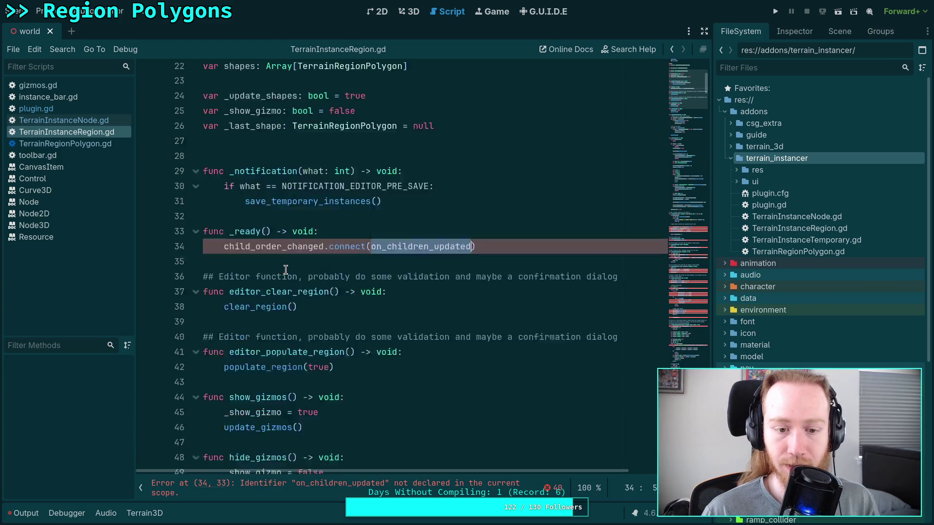
pyautogui.scroll(-6, 285, 270)
pyautogui.scroll(5, 286, 270)
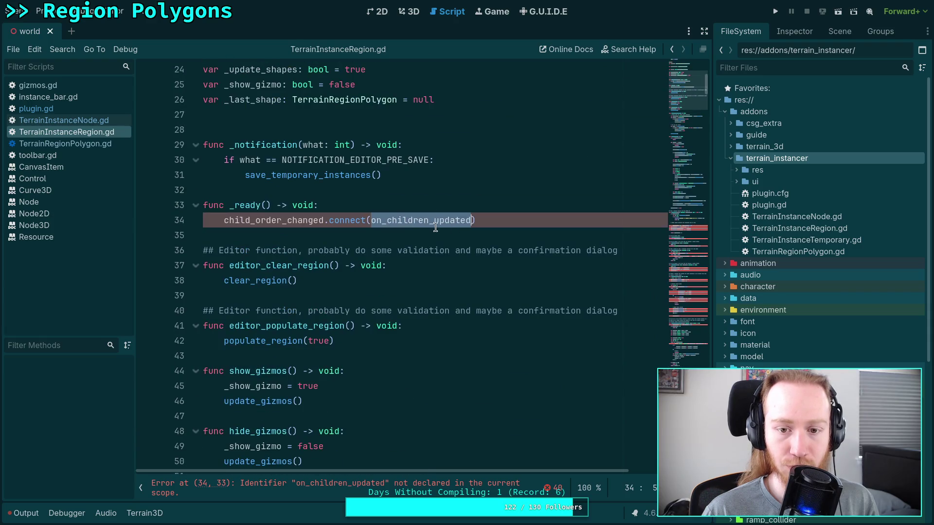
pyautogui.moveTo(435, 228); pyautogui.dragTo(469, 217)
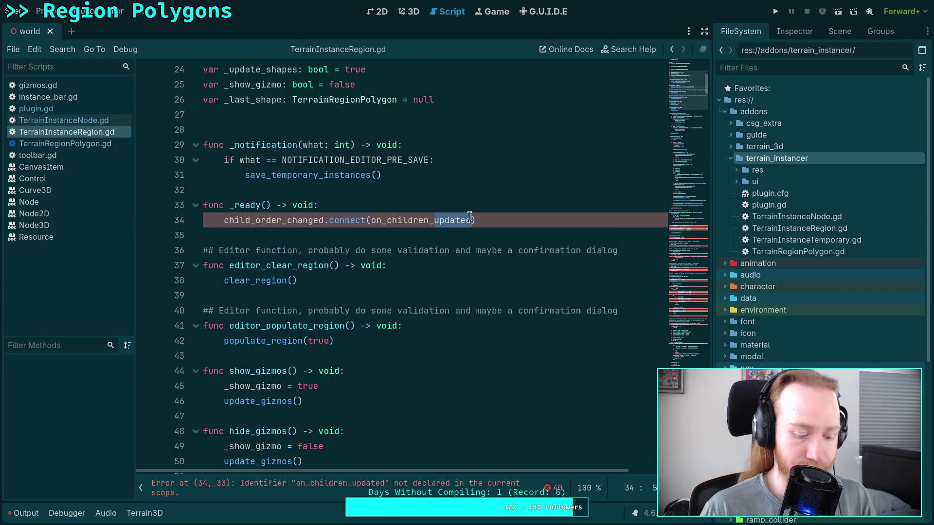
pyautogui.write('change')
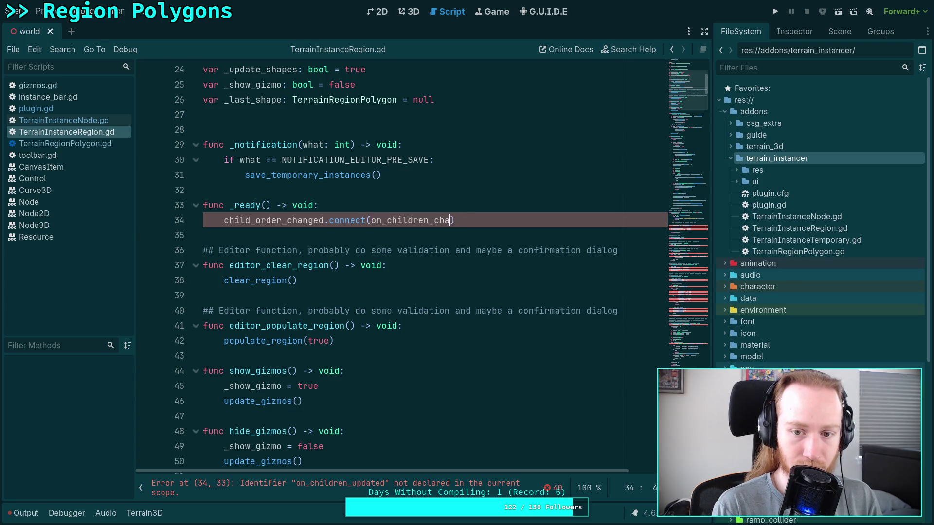
pyautogui.hotkey('ctrl', 's')
# Scroll down TerrainInstanceRegion.gd to the add_vertex, get_vertex and get_vertex_id functions
pyautogui.click(372, 237)
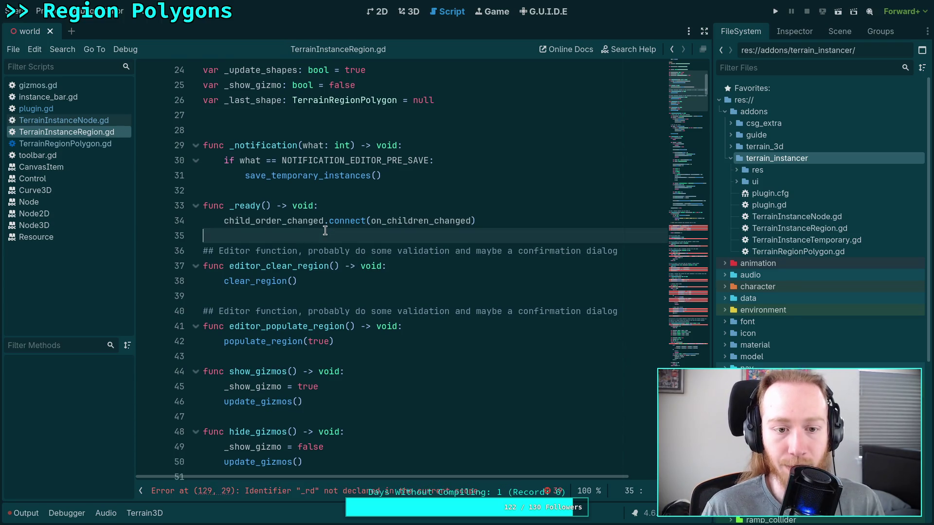
pyautogui.scroll(-4, 347, 260)
pyautogui.scroll(-6, 347, 260)
pyautogui.scroll(3, 348, 253)
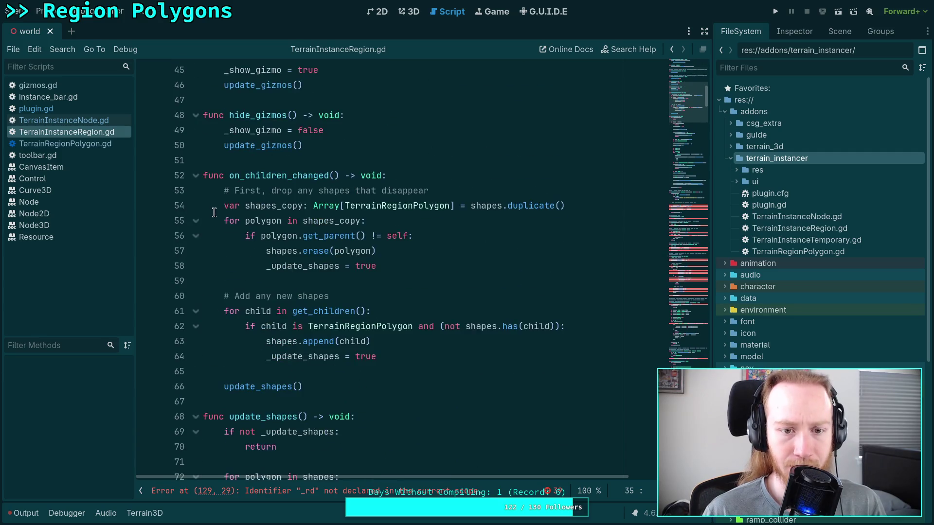
pyautogui.scroll(-4, 350, 231)
pyautogui.scroll(-15, 497, 255)
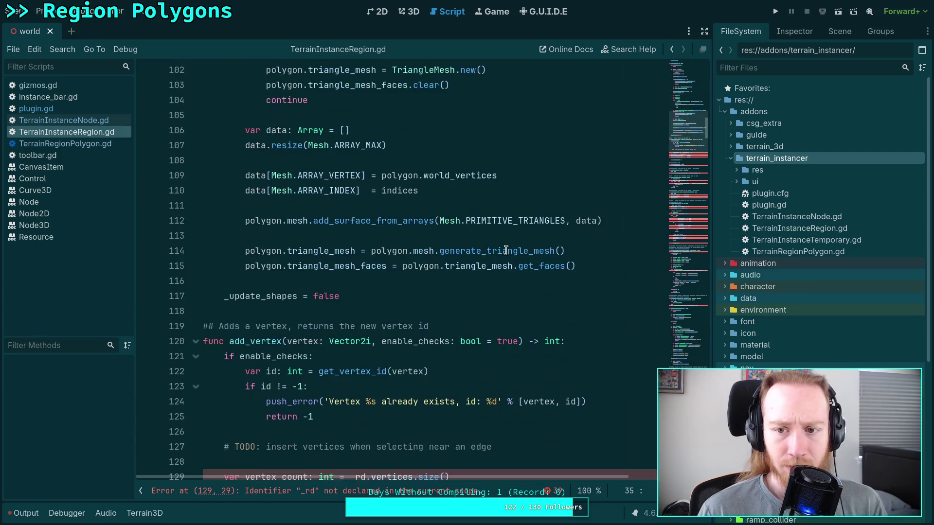
pyautogui.scroll(-5, 498, 258)
pyautogui.click(533, 221)
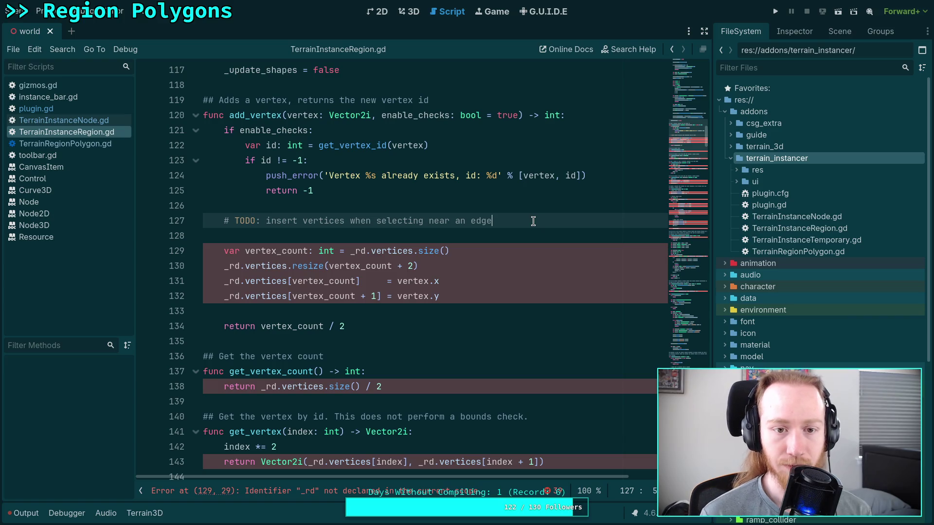
pyautogui.scroll(-3, 480, 290)
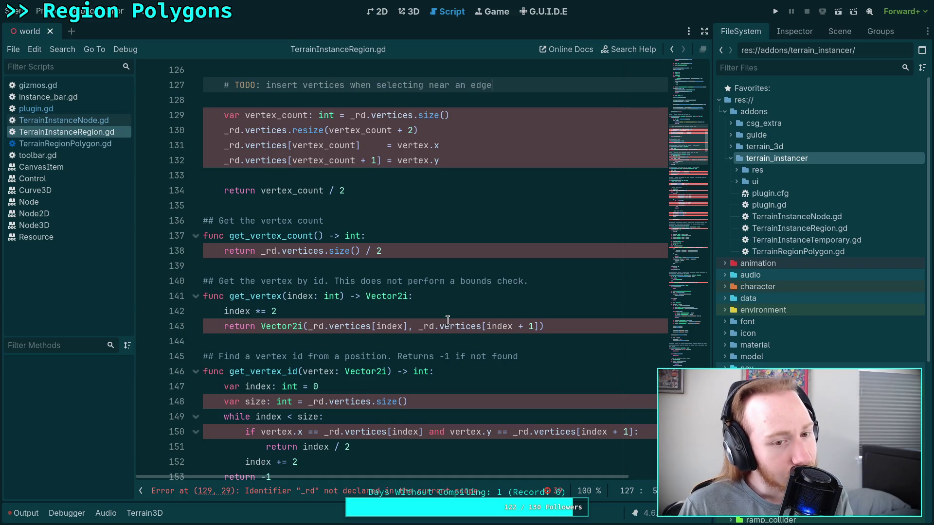
pyautogui.scroll(2, 448, 320)
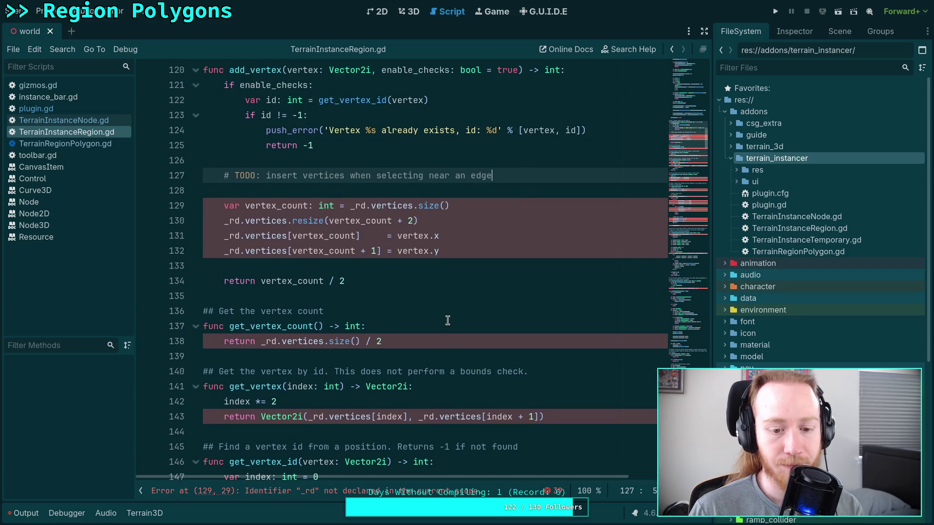
pyautogui.scroll(-4, 448, 319)
pyautogui.click(502, 298)
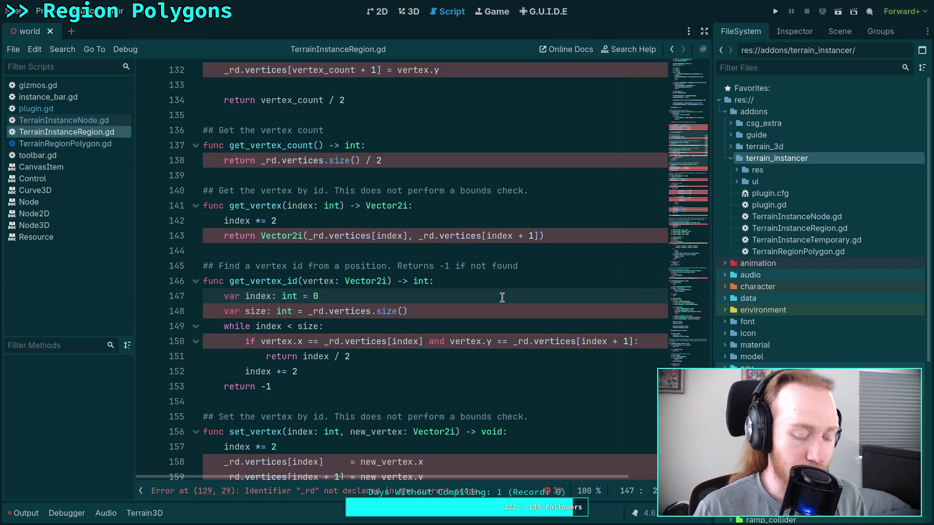
pyautogui.press('super+1')
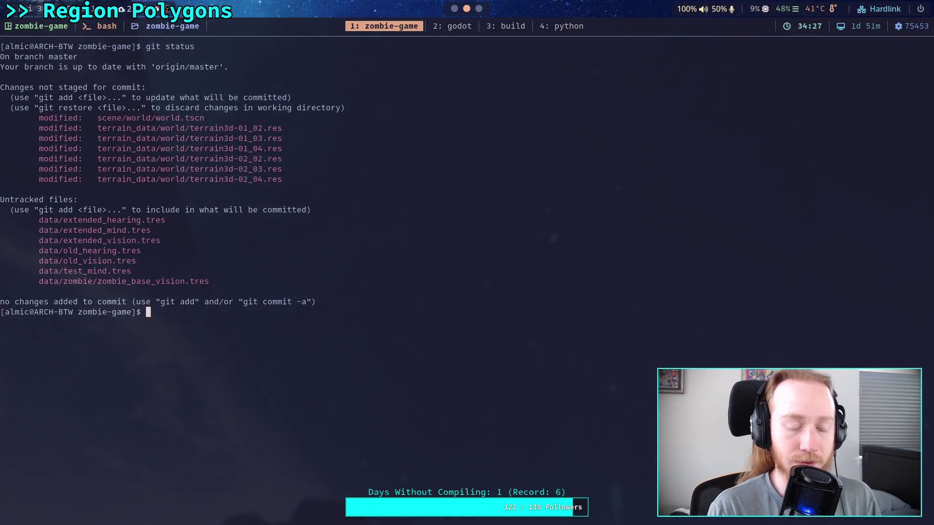
# Launch Neovim in the project and live-grep for get_vertex_id
pyautogui.write('nvim')
pyautogui.press('Return')
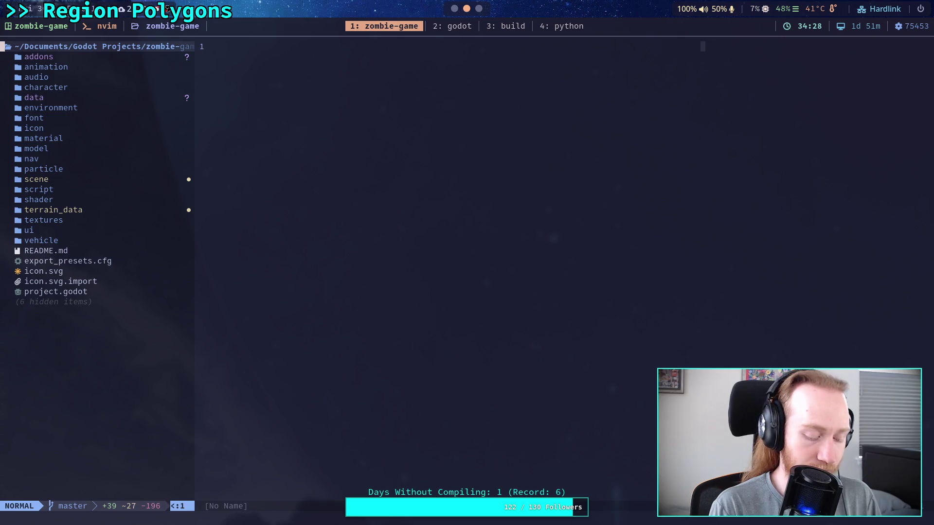
pyautogui.press('space')
pyautogui.write('fg')
pyautogui.write('get_vert')
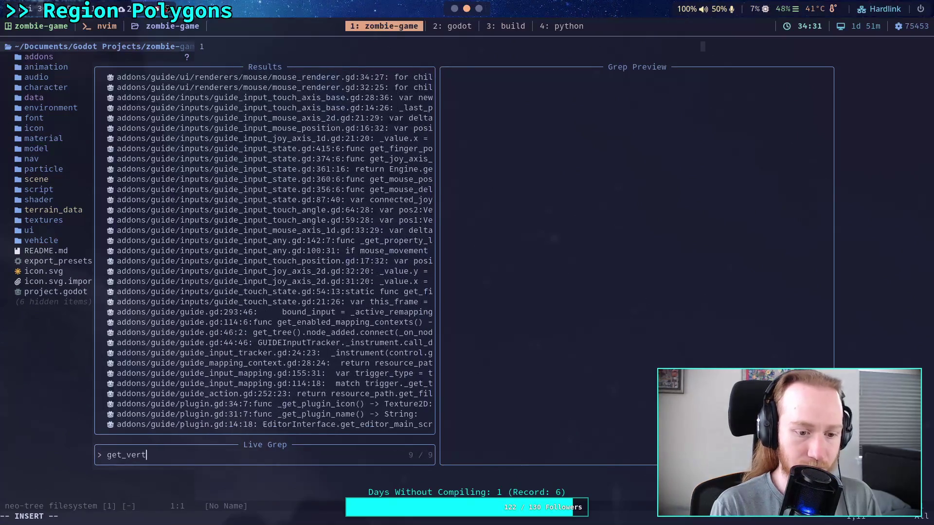
pyautogui.write('ex_id')
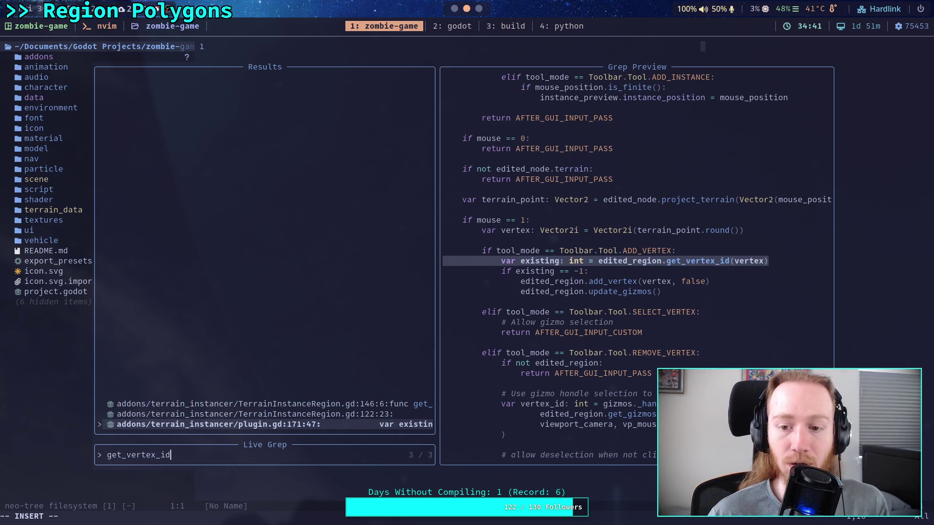
# Review the three get_vertex_id matches in TerrainInstanceRegion.gd and plugin.gd
pyautogui.press('Up')
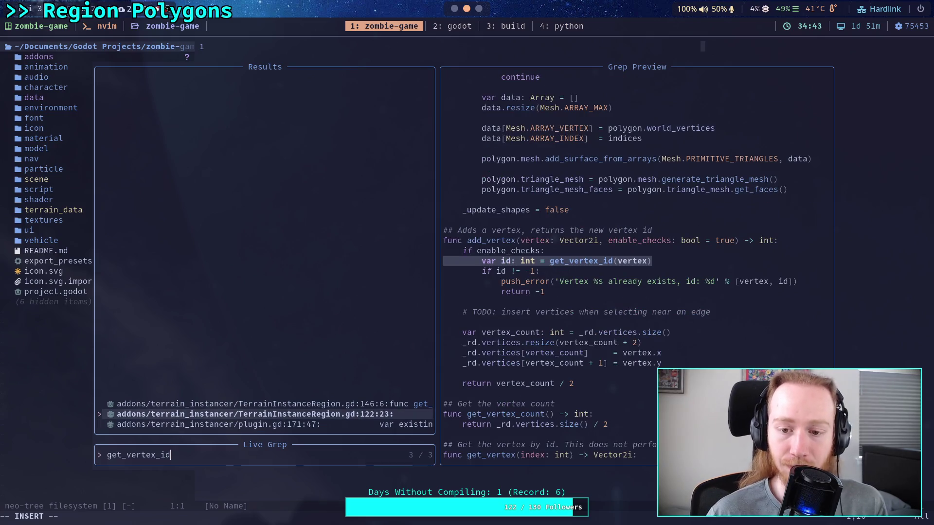
pyautogui.press('Up')
pyautogui.press('Down')
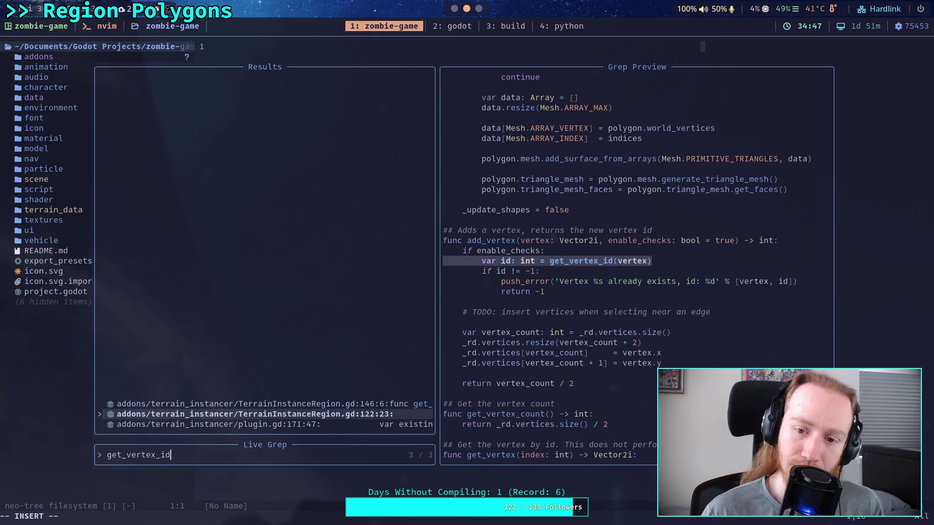
pyautogui.press('Down')
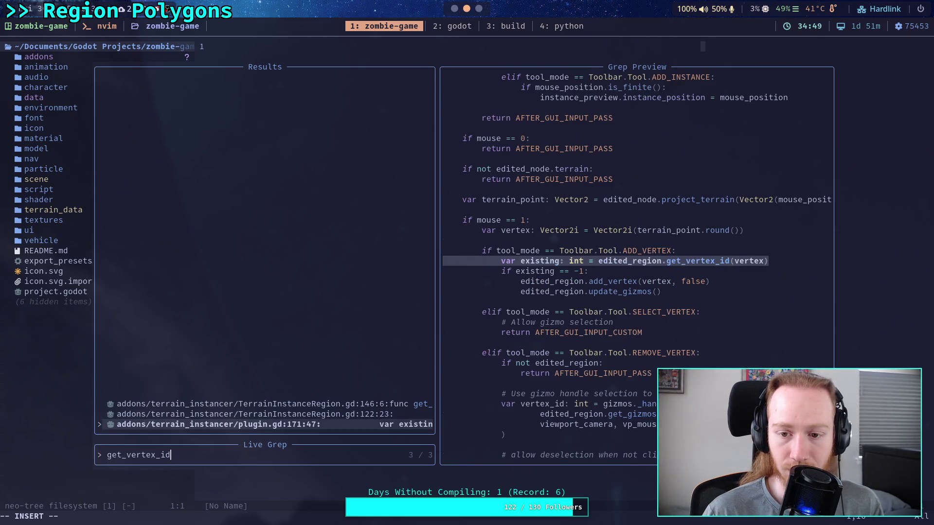
pyautogui.press('Up')
pyautogui.press('Up')
pyautogui.press('Down')
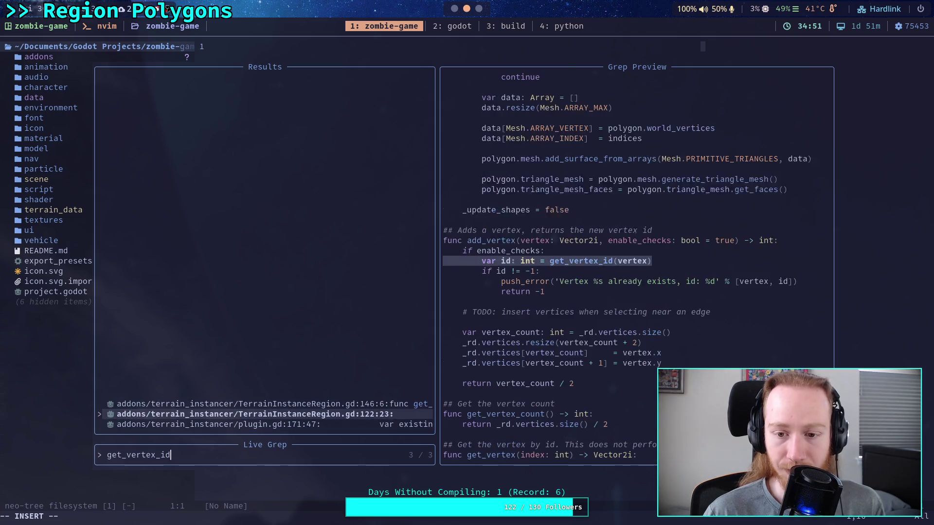
pyautogui.press('Down')
pyautogui.click(452, 14)
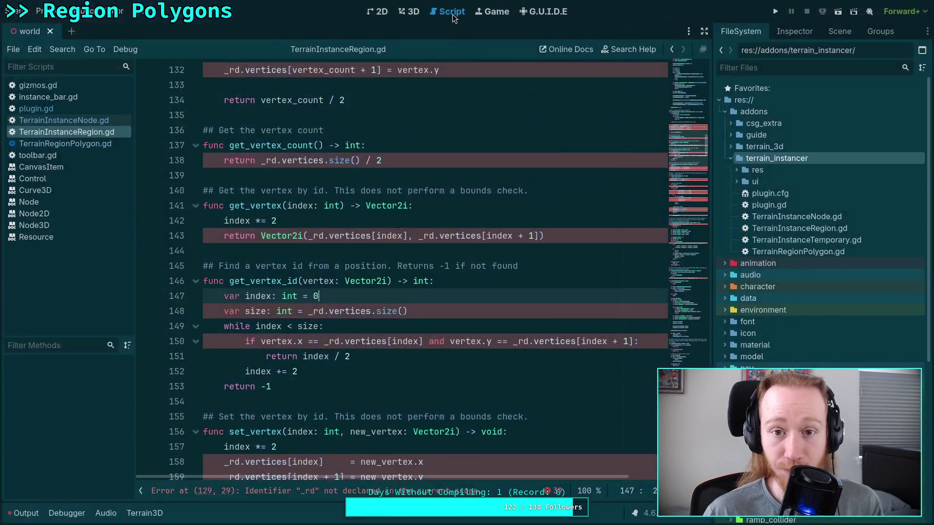
# Rename get_vertex_id to has_vertex and change its return type from int to bool
pyautogui.moveTo(230, 282); pyautogui.dragTo(246, 282)
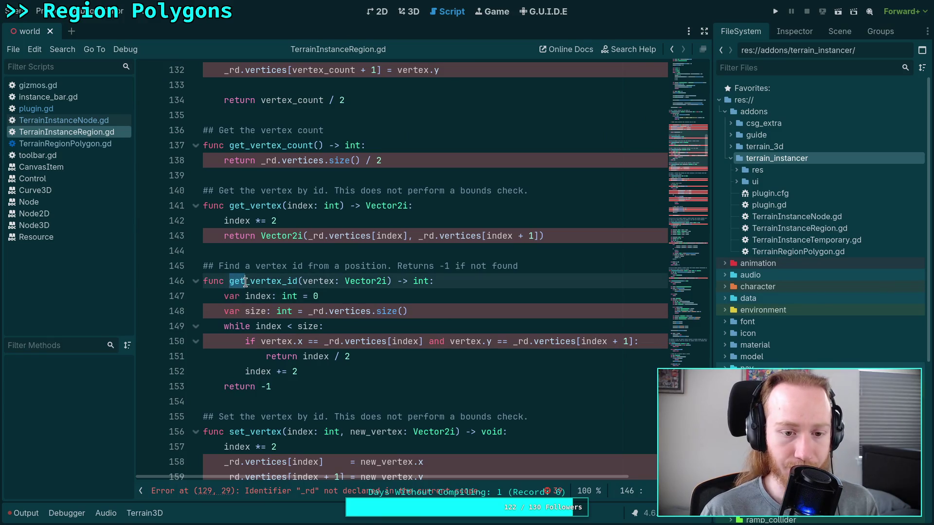
pyautogui.write('has')
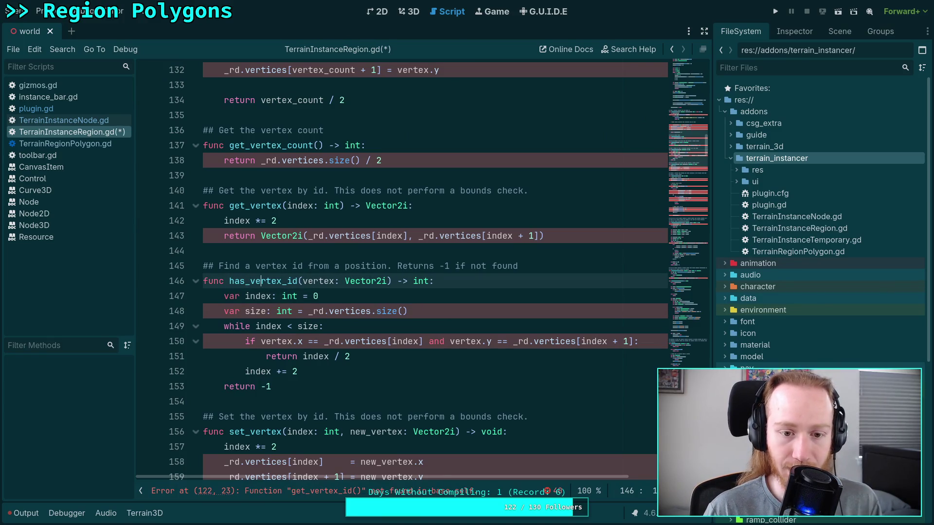
pyautogui.press('Delete')
pyautogui.press('Delete')
pyautogui.press('Delete')
pyautogui.doubleClick(400, 281)
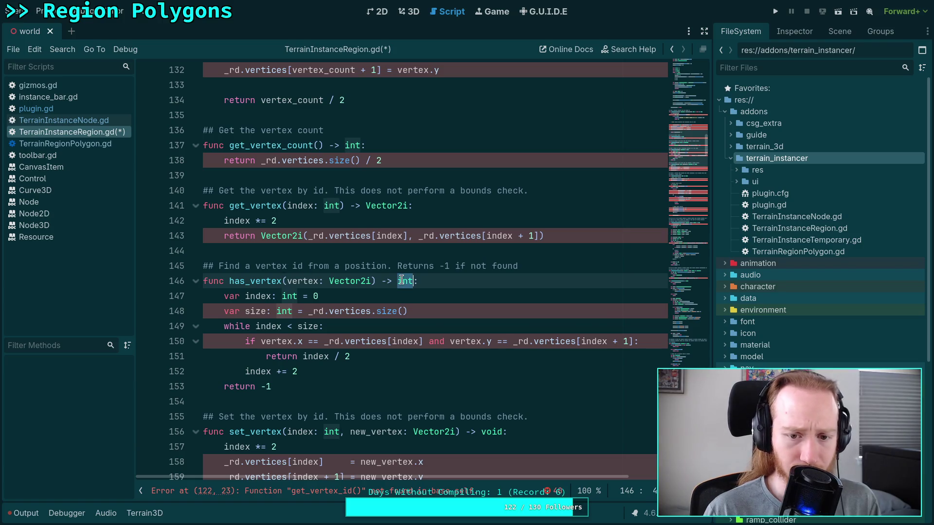
pyautogui.write('bool')
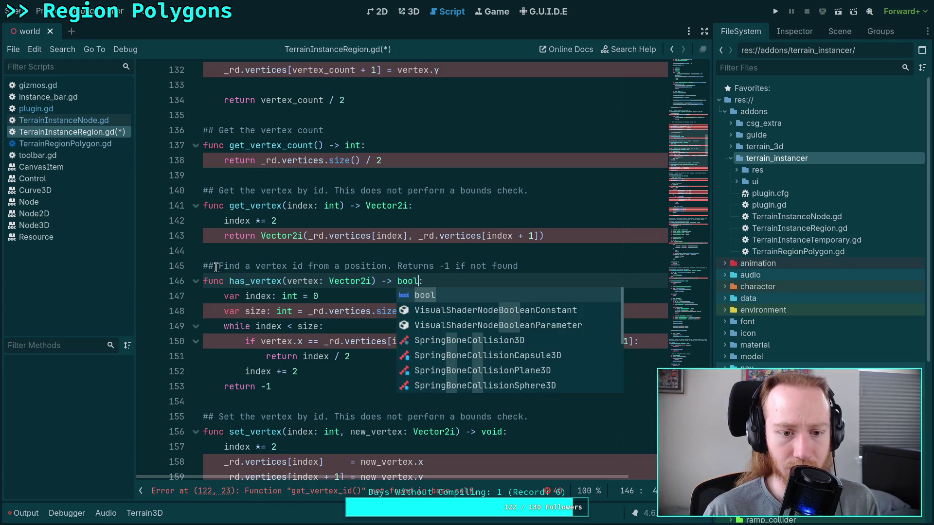
# Rewrite the function's doc comment to 'Test if a vertex exists on any polygons'
pyautogui.moveTo(217, 265); pyautogui.dragTo(526, 262)
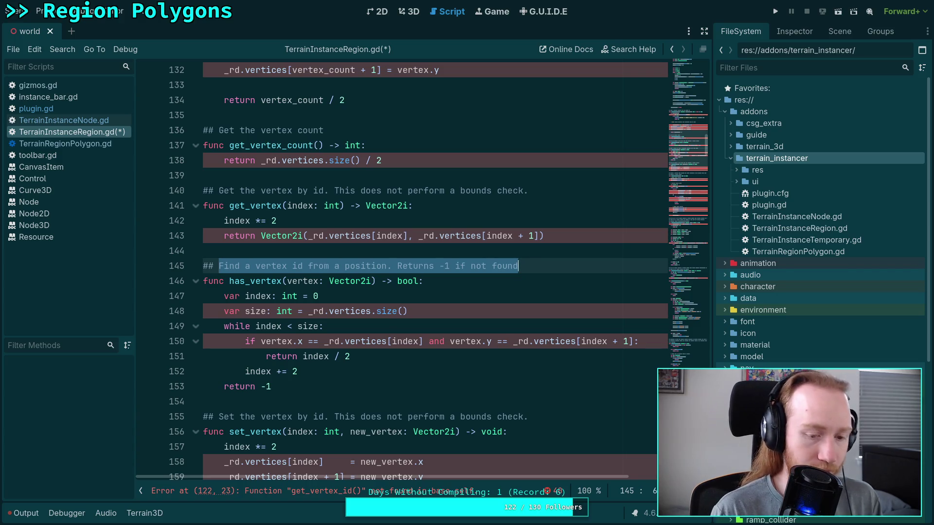
pyautogui.write('Test if a verte')
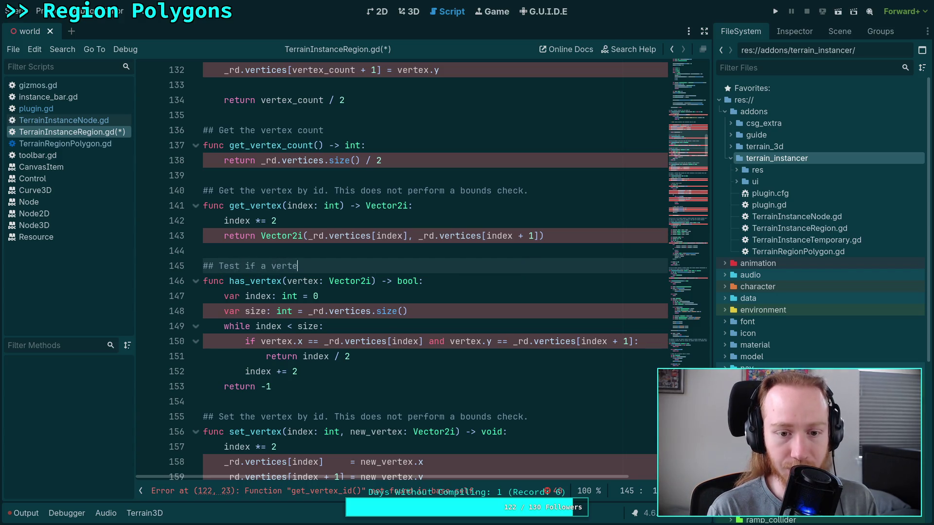
pyautogui.write('xisti')
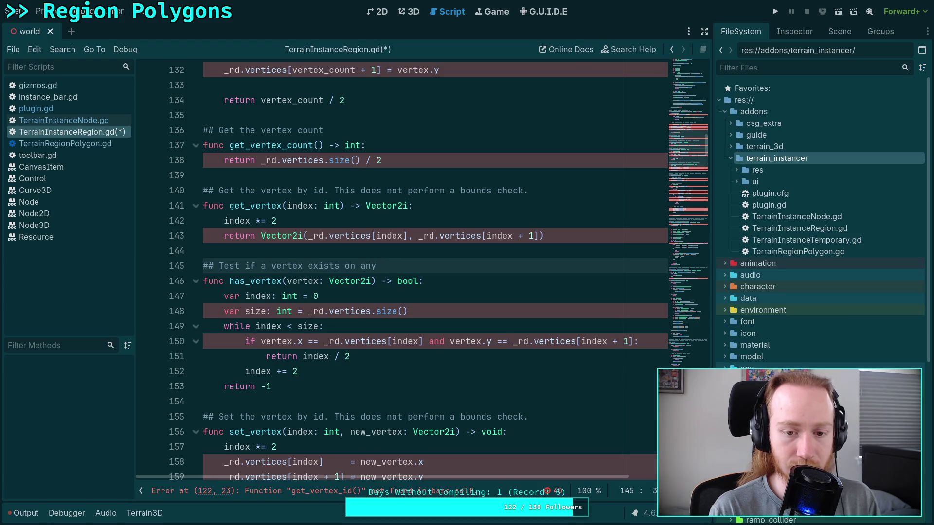
pyautogui.write('shapes')
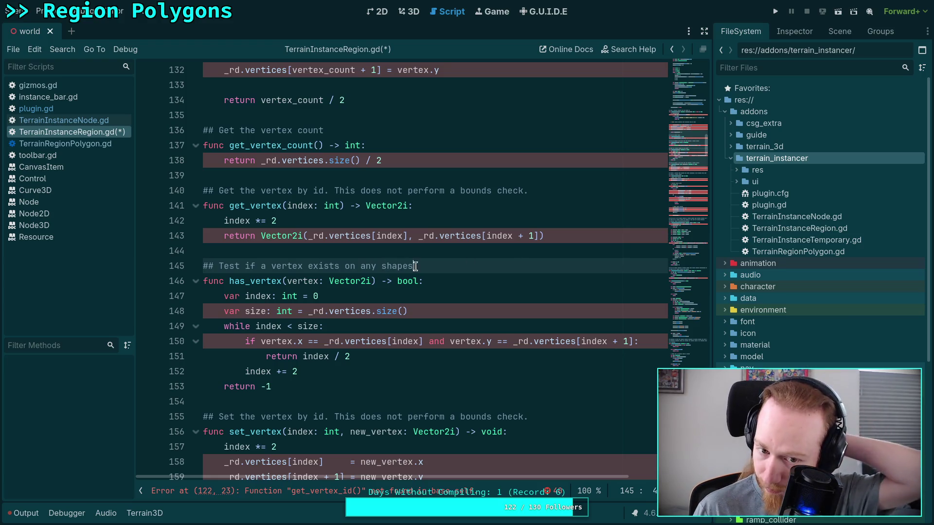
pyautogui.doubleClick(403, 266)
pyautogui.write('po')
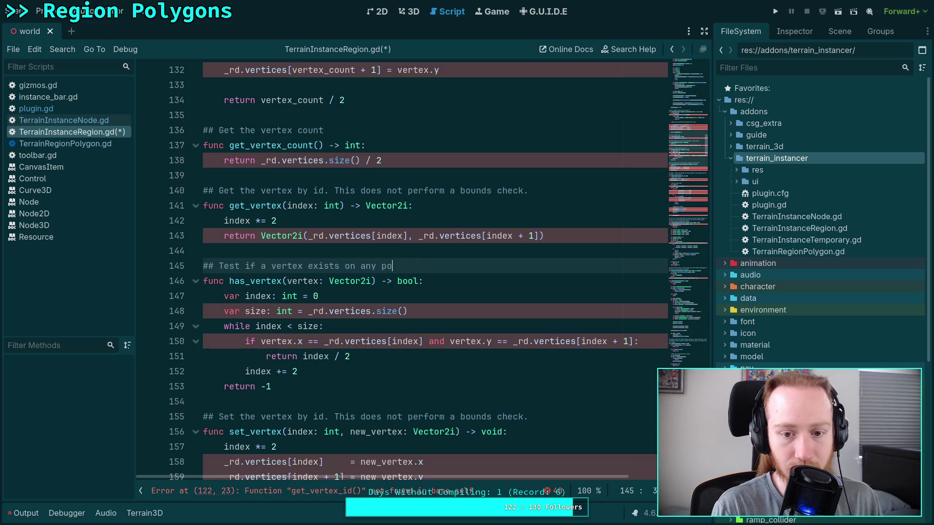
pyautogui.write('lygons')
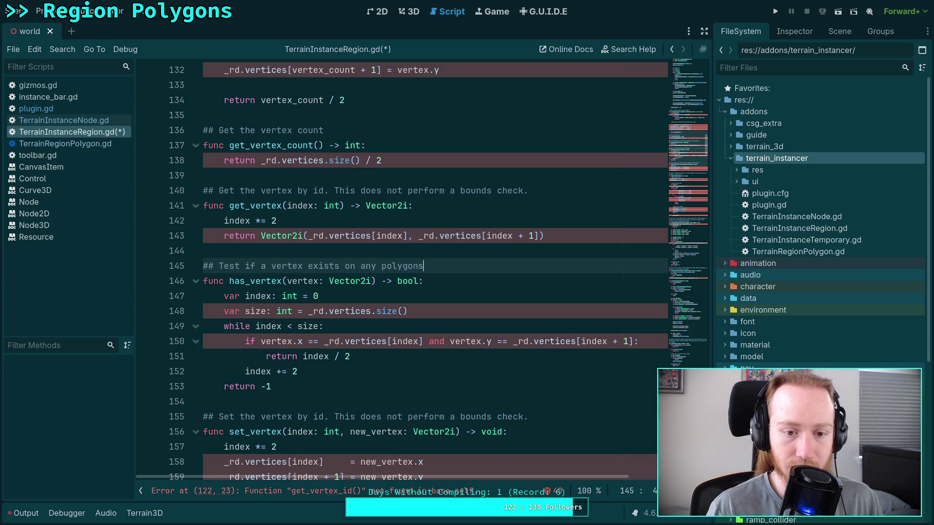
pyautogui.moveTo(315, 382); pyautogui.dragTo(227, 300)
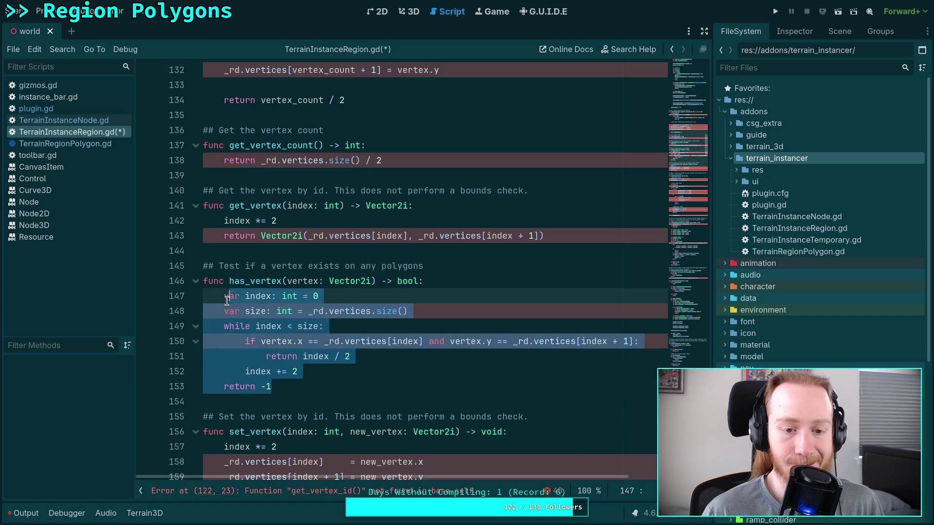
# Clear has_vertex's old body and make add_vertex check has_vertex(vertex) instead of a looked-up id
pyautogui.press('BackSpace')
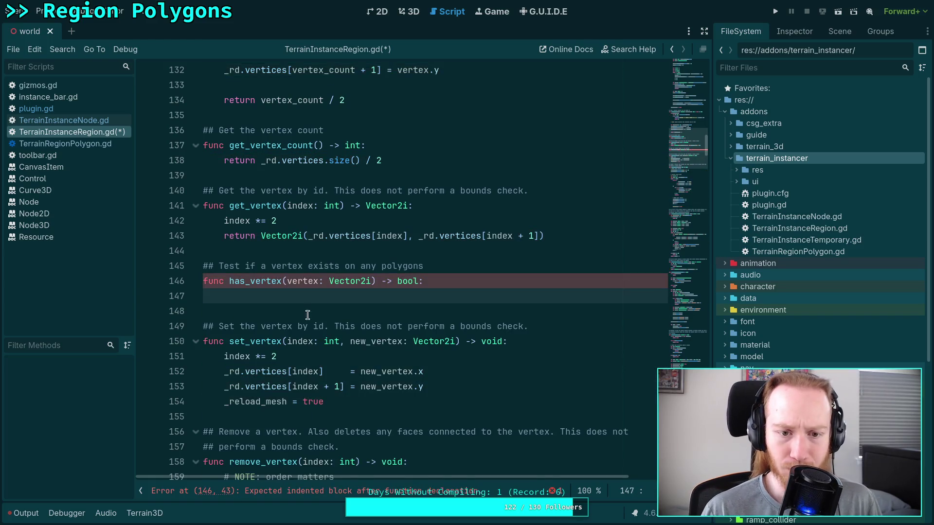
pyautogui.scroll(7, 307, 315)
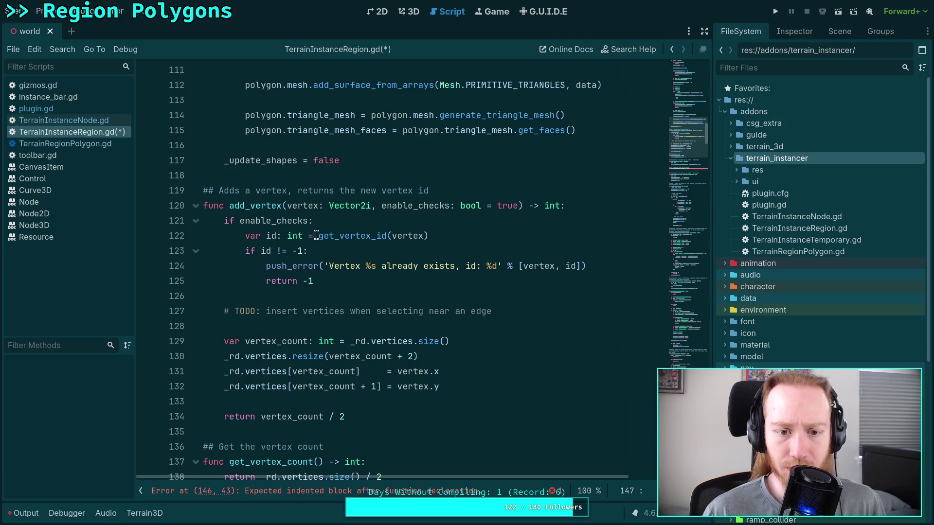
pyautogui.moveTo(261, 251); pyautogui.dragTo(302, 251)
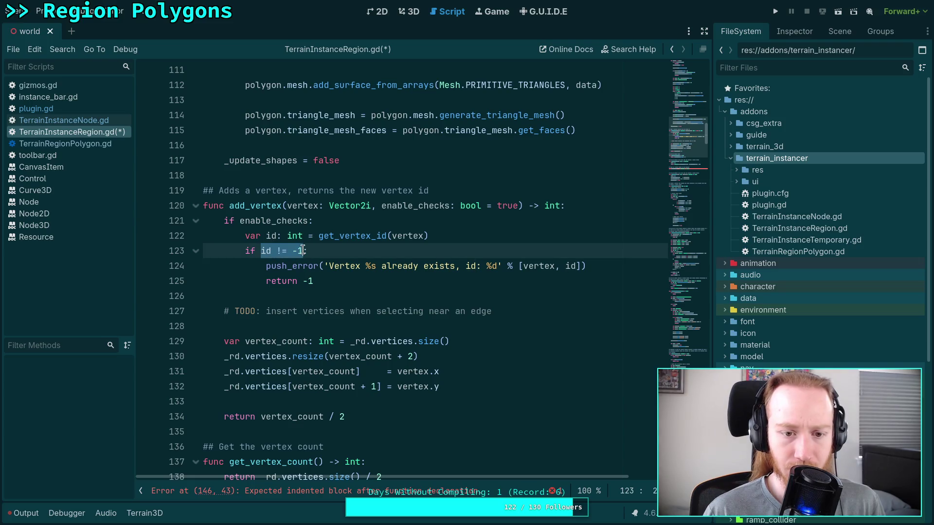
pyautogui.write('has_v:')
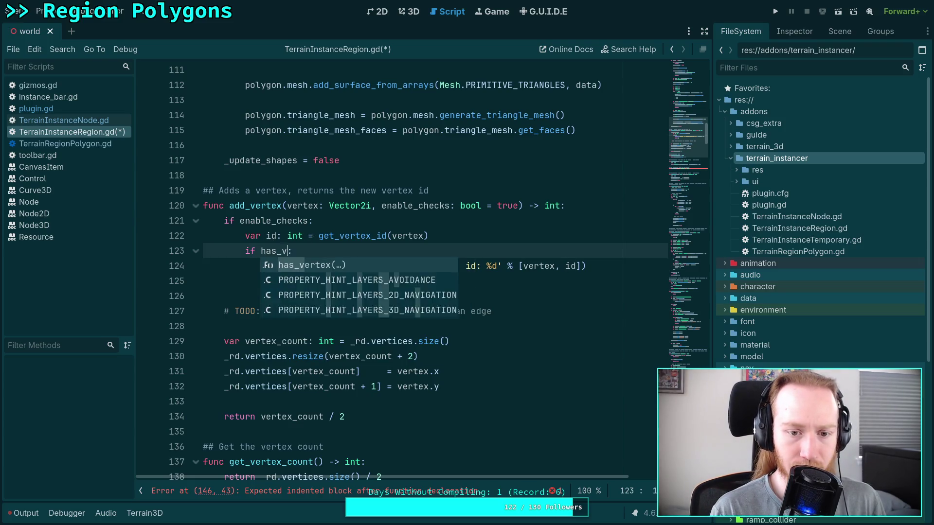
pyautogui.press('Return')
pyautogui.write('vertex')
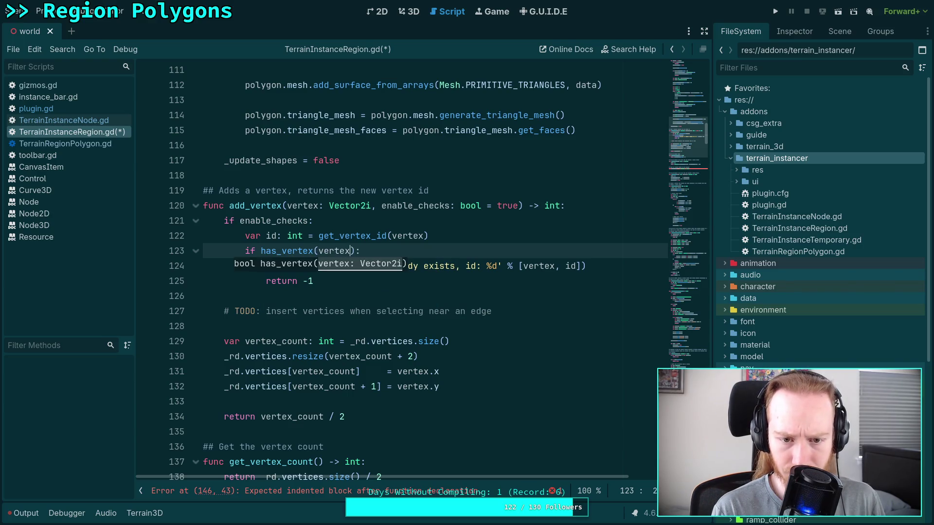
pyautogui.click(444, 242)
pyautogui.hotkey('ctrl', 'shift', 'k')
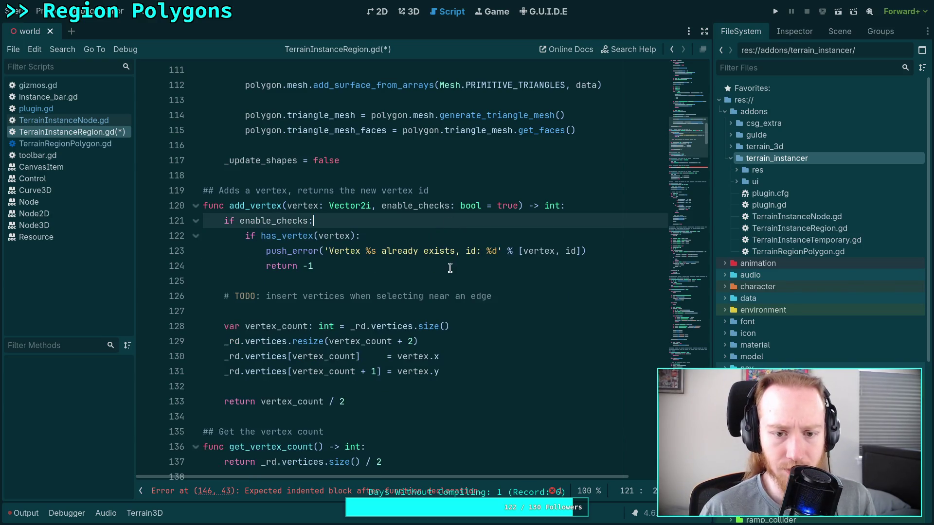
# Change add_vertex's doc comment to 'true if the vertex was added' and its return type to bool
pyautogui.click(450, 268)
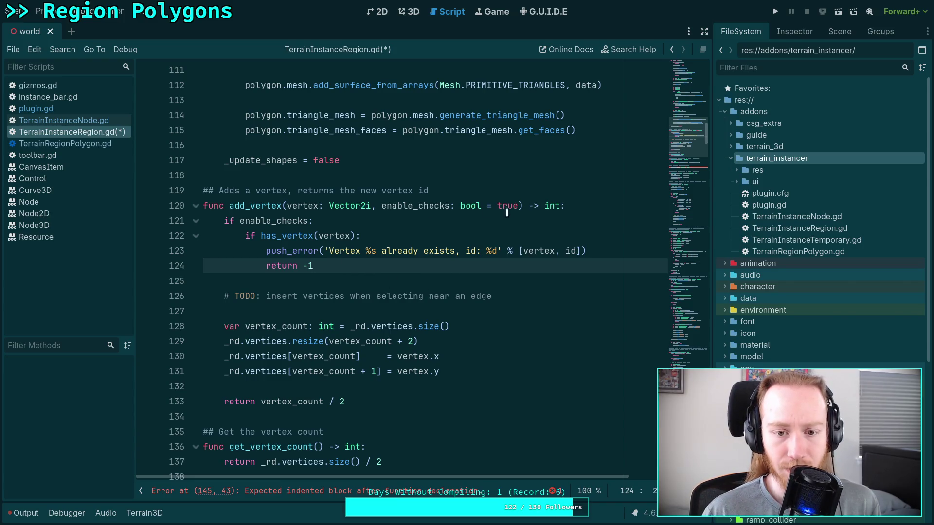
pyautogui.moveTo(340, 190); pyautogui.dragTo(444, 190)
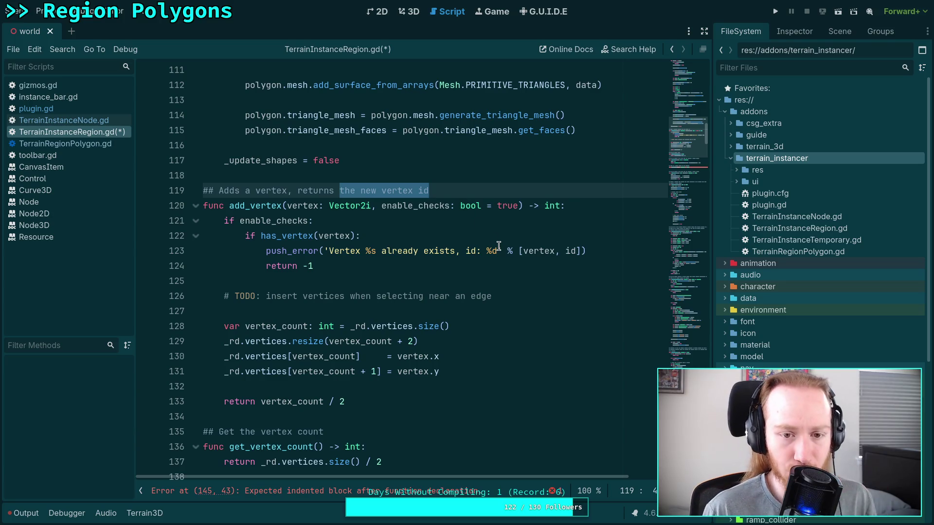
pyautogui.write('if the vert')
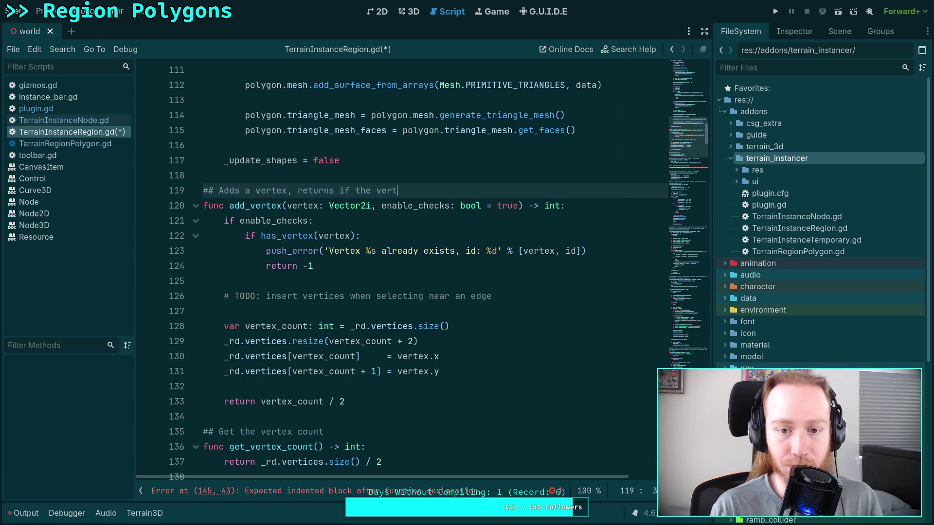
pyautogui.write('ex was added')
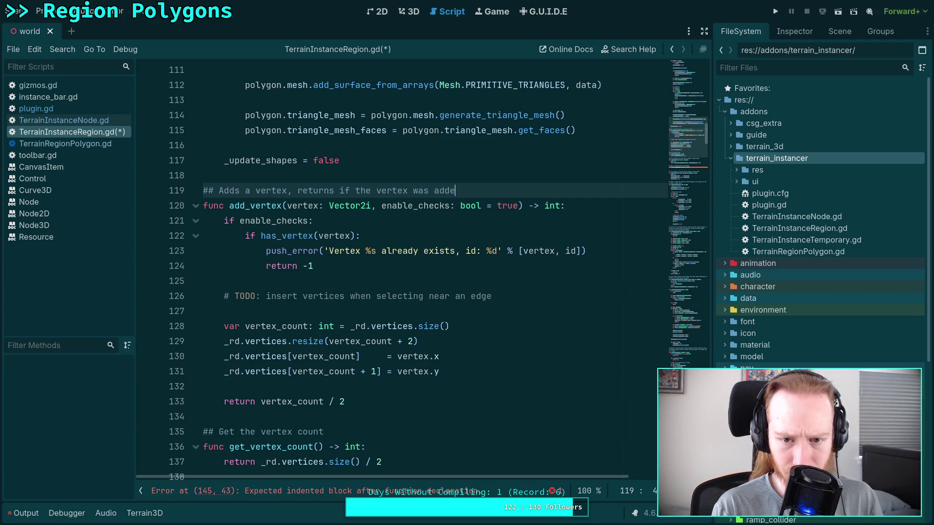
pyautogui.doubleClick(550, 205)
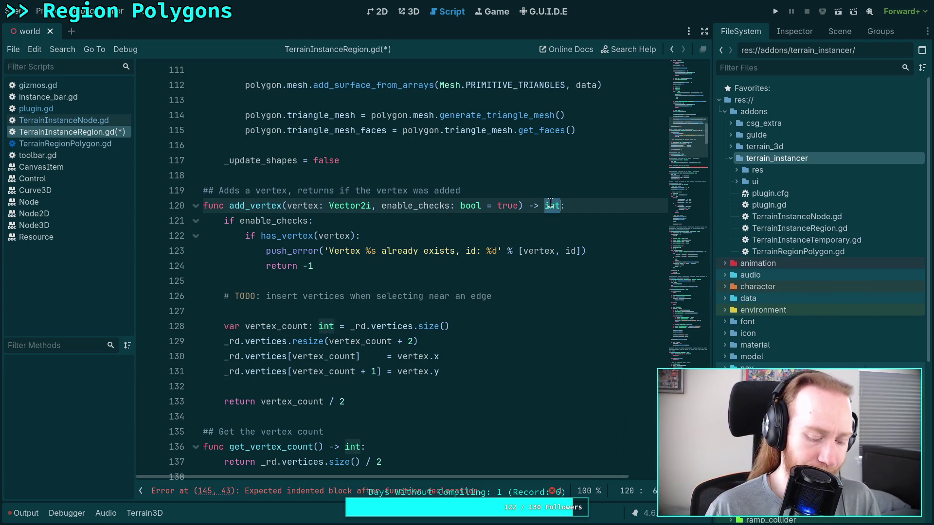
pyautogui.write('bool')
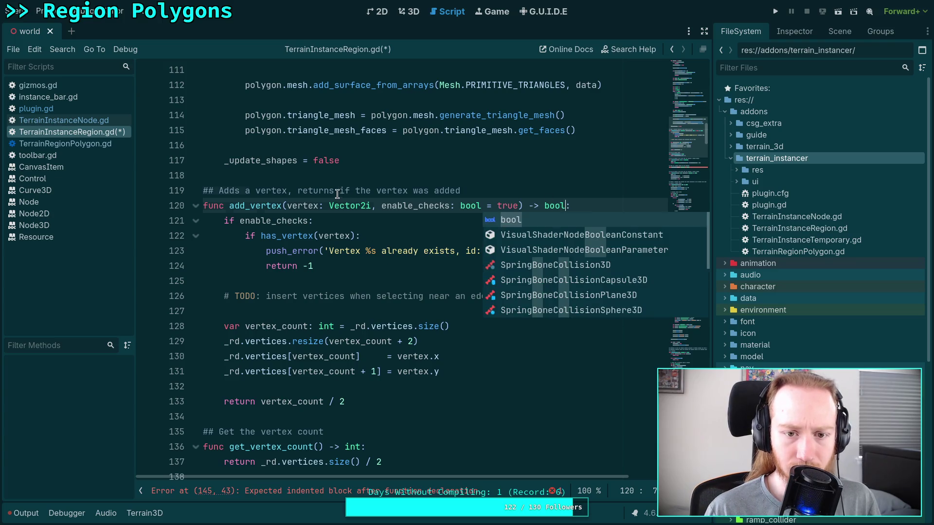
pyautogui.click(339, 191)
pyautogui.write('h')
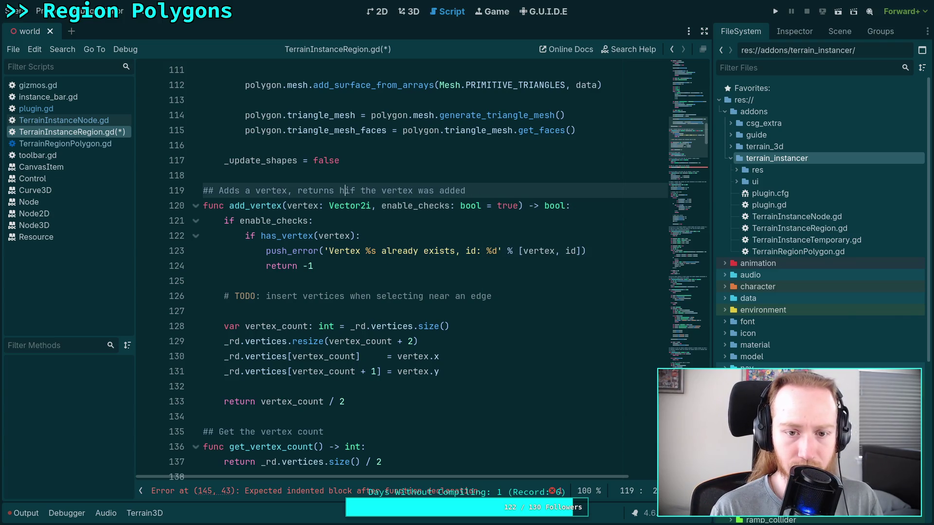
pyautogui.write('true')
# Return false instead of -1 and true instead of vertex_count / 2, then save
pyautogui.click(341, 266)
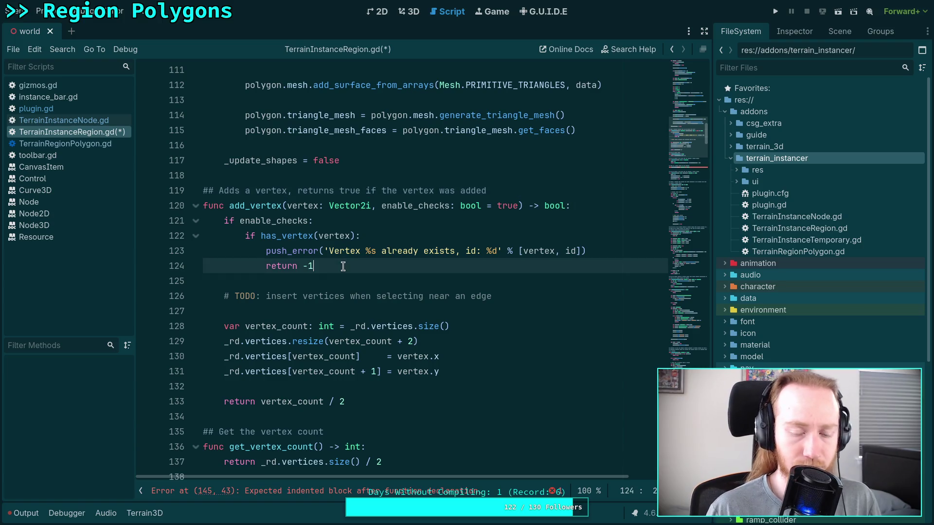
pyautogui.press('BackSpace')
pyautogui.press('BackSpace')
pyautogui.write('false')
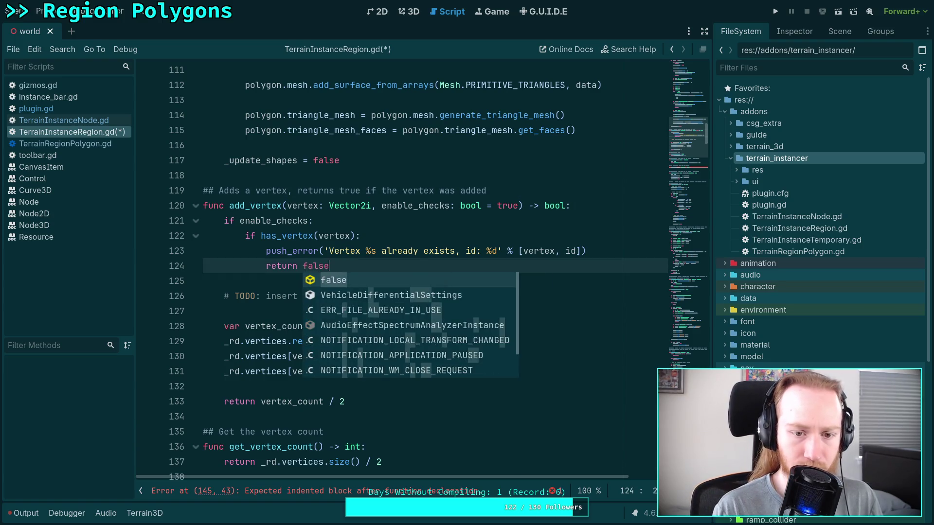
pyautogui.press('Escape')
pyautogui.press('Return')
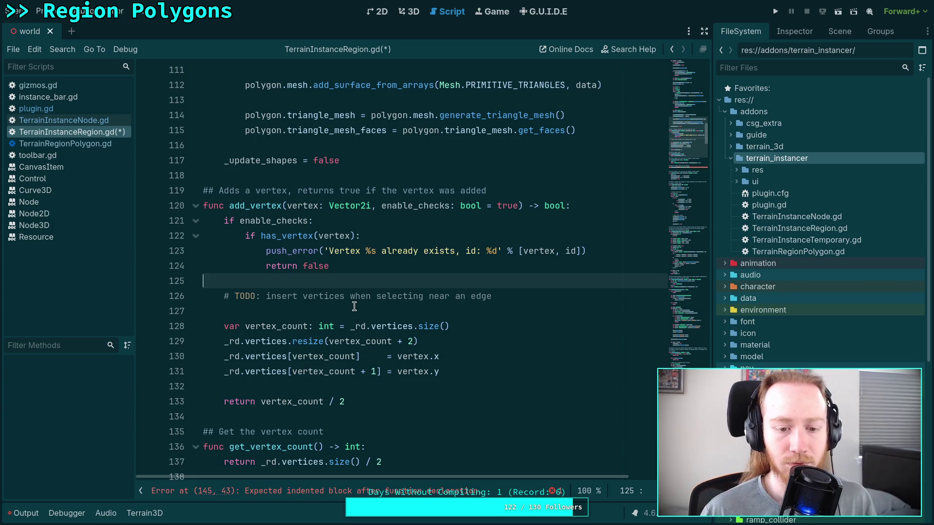
pyautogui.moveTo(261, 402); pyautogui.dragTo(375, 401)
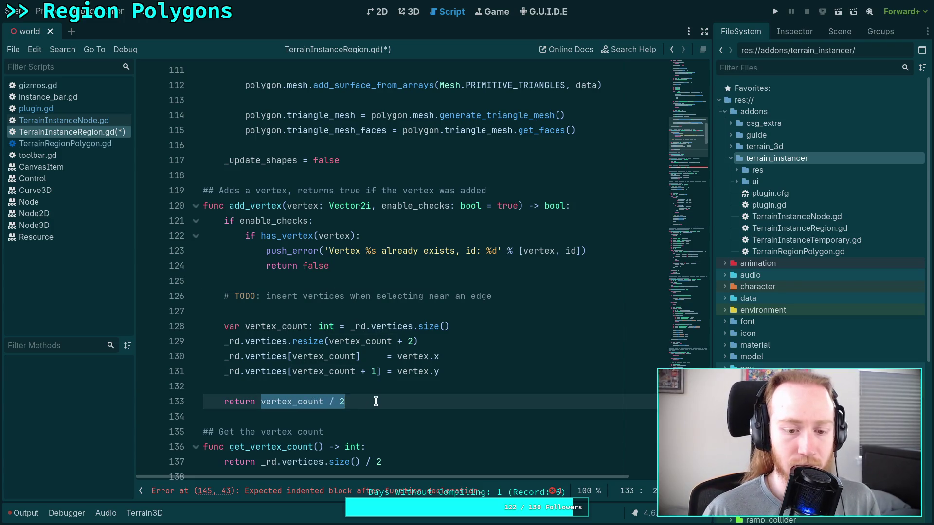
pyautogui.write('true')
pyautogui.hotkey('ctrl', 's')
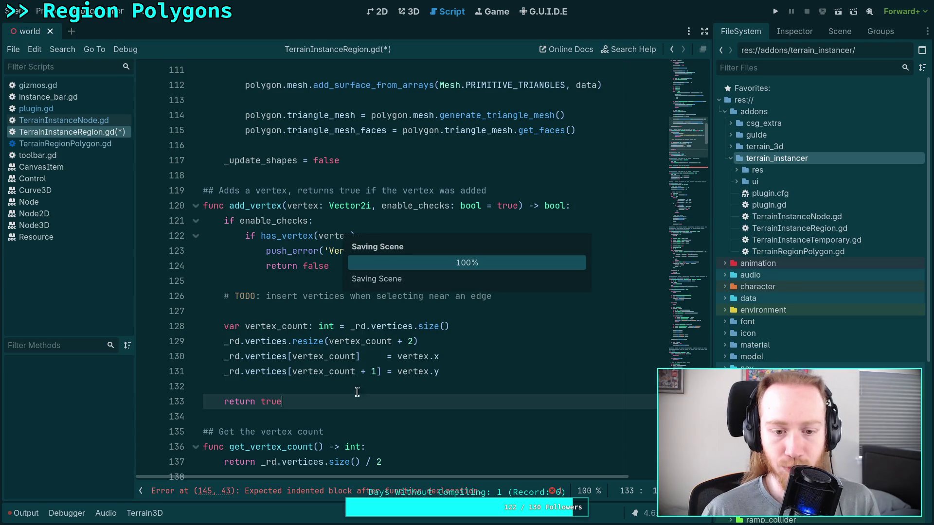
pyautogui.scroll(-7, 365, 370)
pyautogui.click(369, 281)
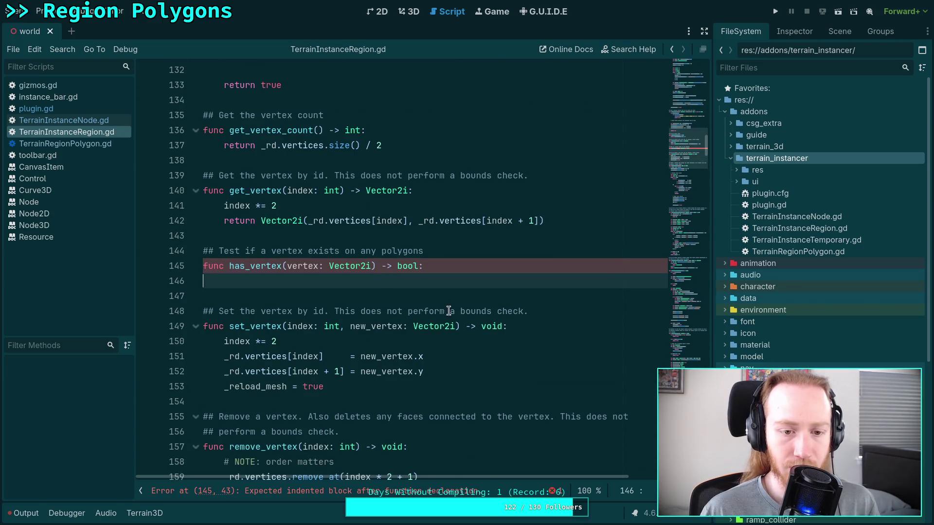
# Begin has_vertex with a 'for polygon in shapes:' loop
pyautogui.write('for ')
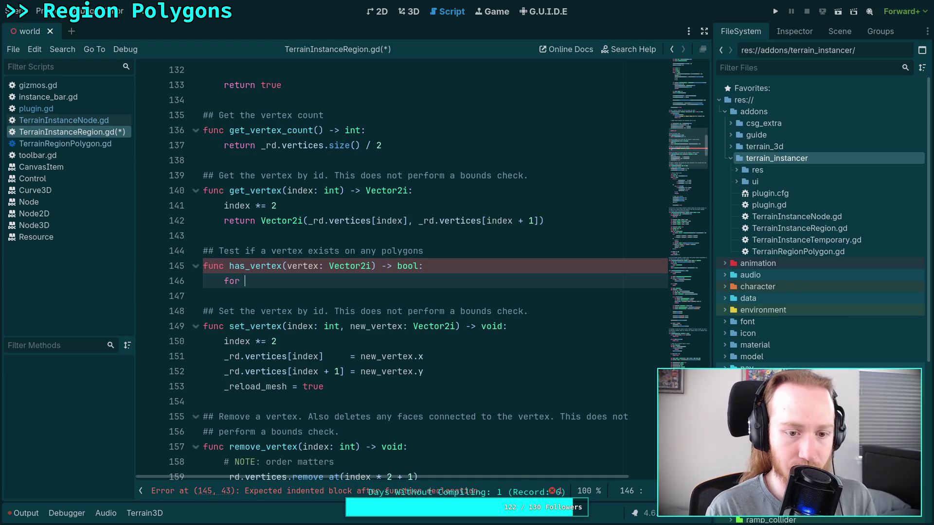
pyautogui.write('polygon ')
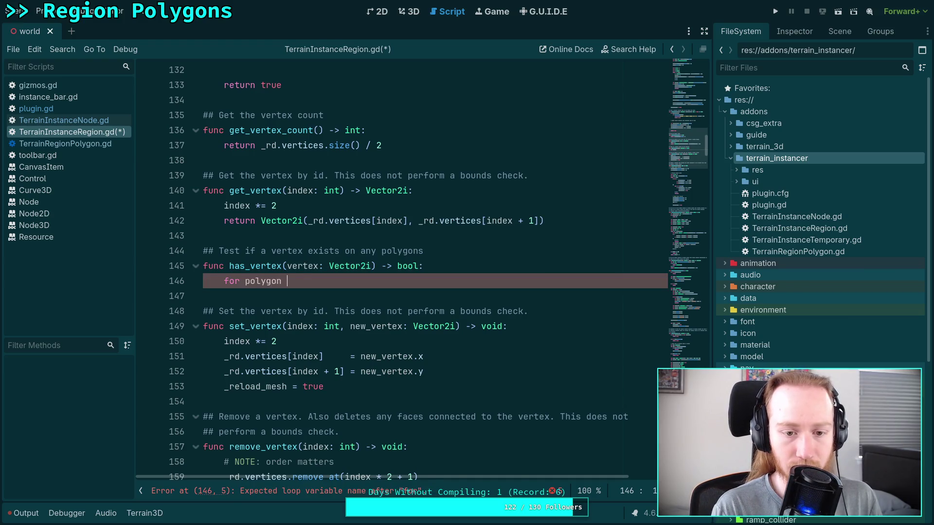
pyautogui.write('in shape')
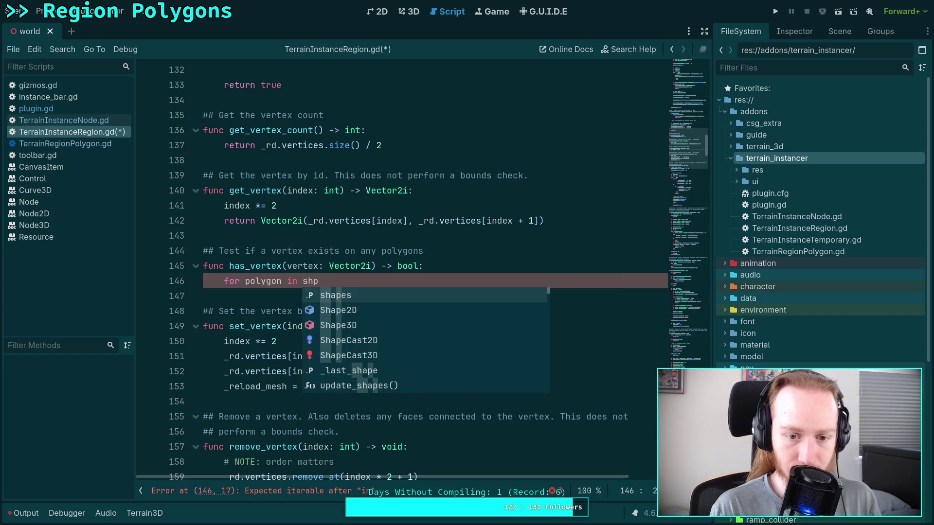
pyautogui.press('Return')
pyautogui.write(':')
pyautogui.press('Return')
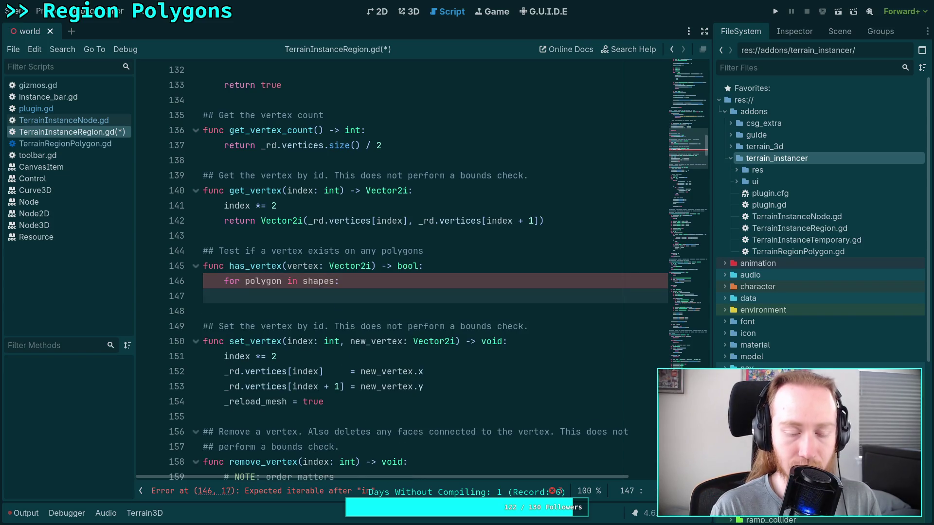
pyautogui.write('for')
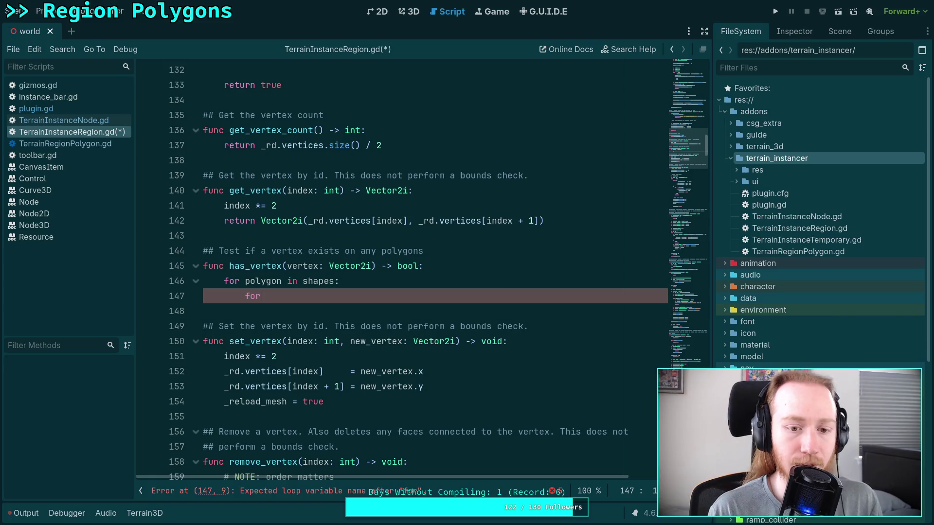
pyautogui.press('BackSpace')
pyautogui.press('BackSpace')
pyautogui.press('BackSpace')
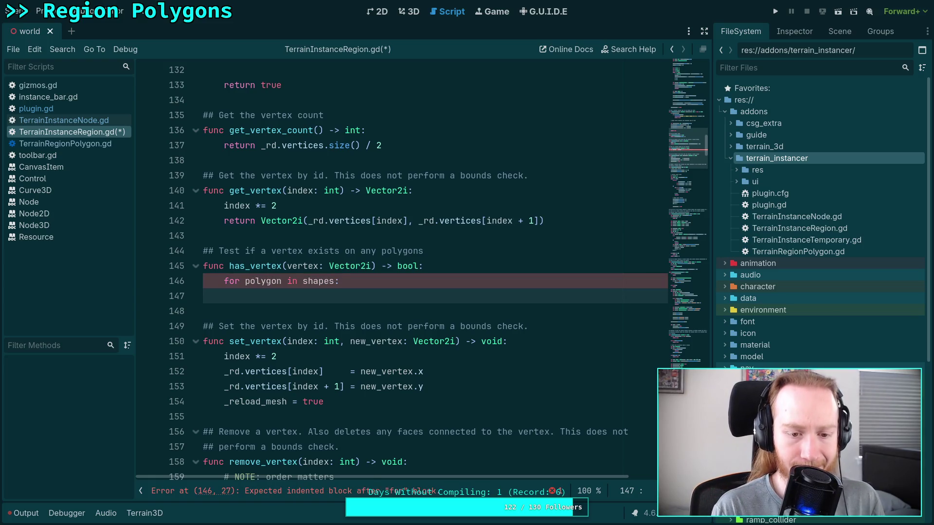
# Inside the loop, declare size from polygon.vertices, counter 'var i: int = 0', and open 'while i < size:'
pyautogui.write('var size:')
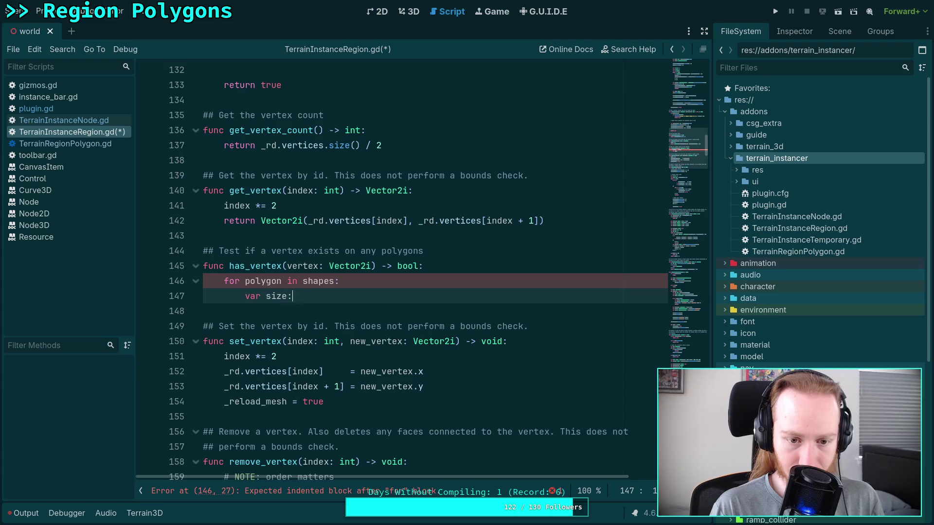
pyautogui.write(' int = poly')
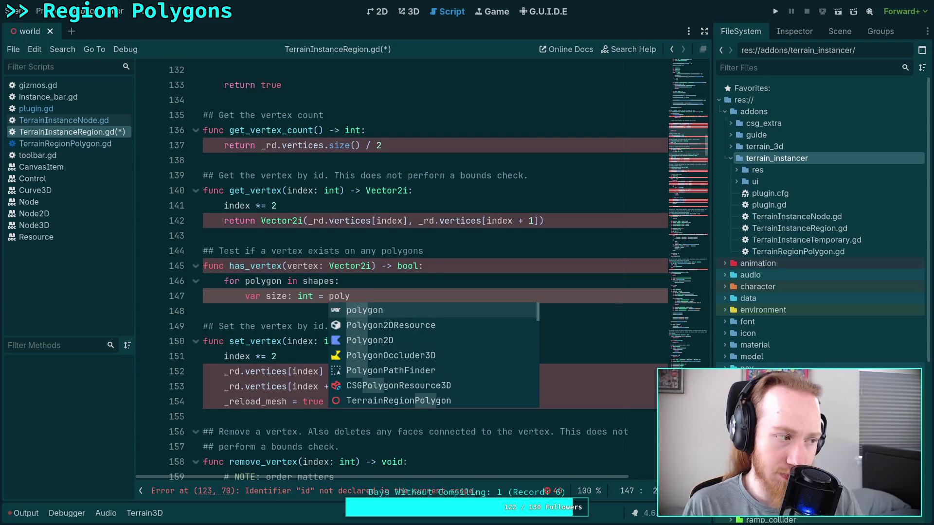
pyautogui.press('Return')
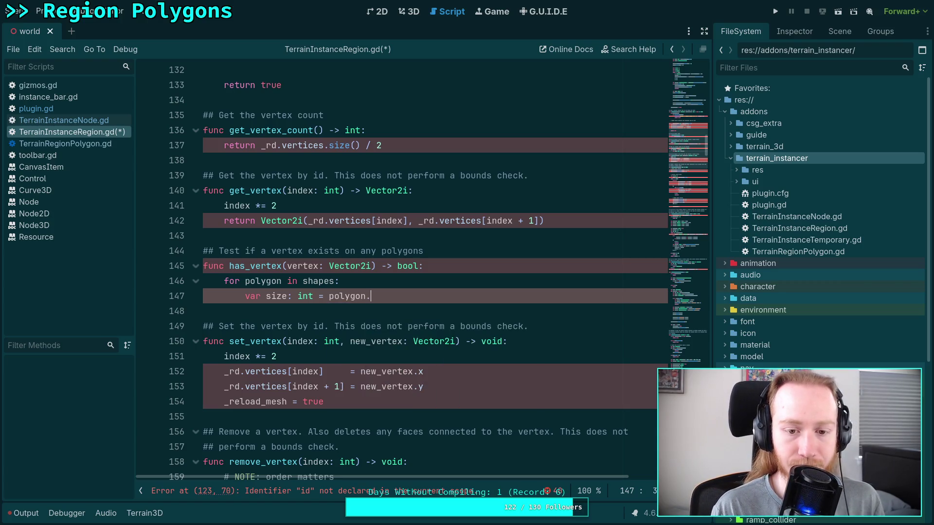
pyautogui.write('.v')
pyautogui.press('Return')
pyautogui.press('Return')
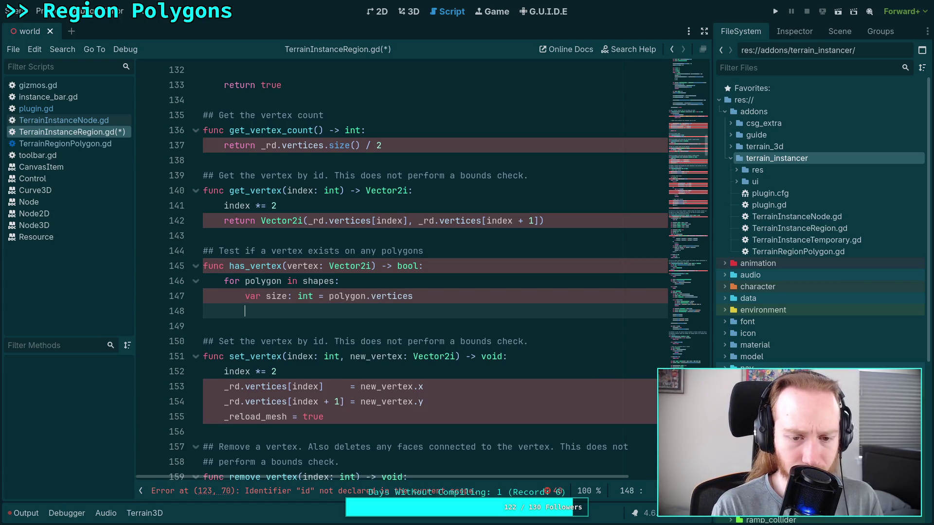
pyautogui.write('var ')
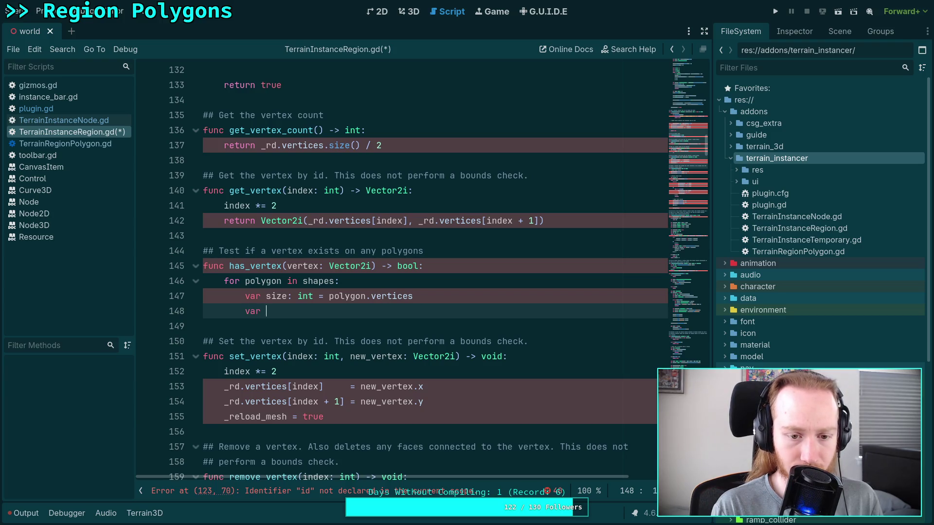
pyautogui.write('i: int = 0')
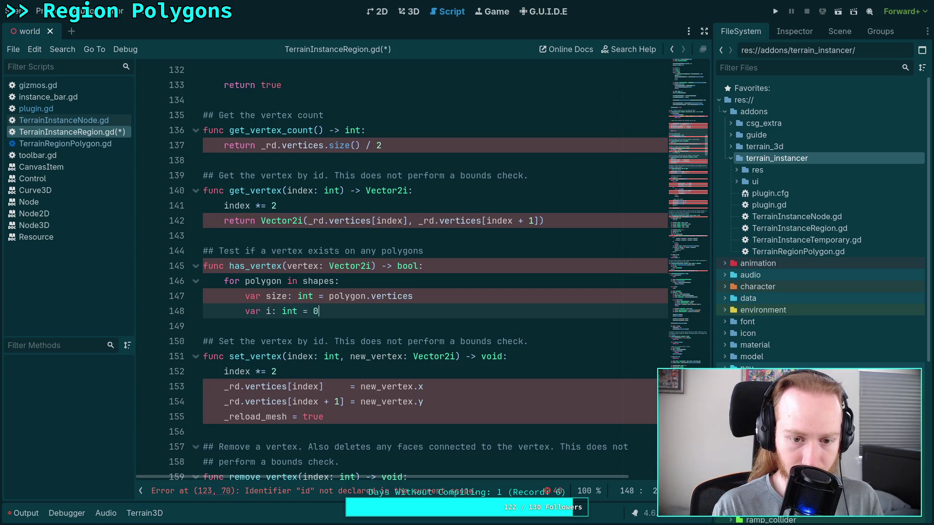
pyautogui.press('Return')
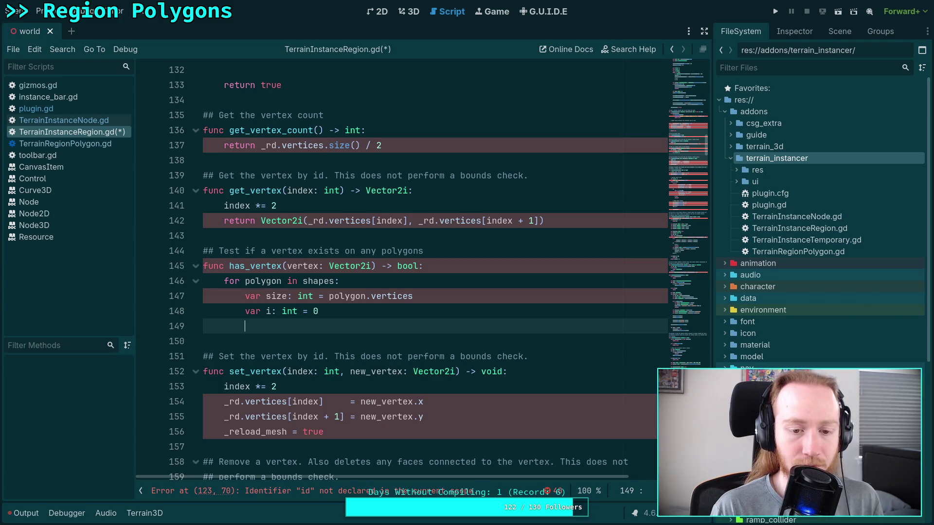
pyautogui.write('whil')
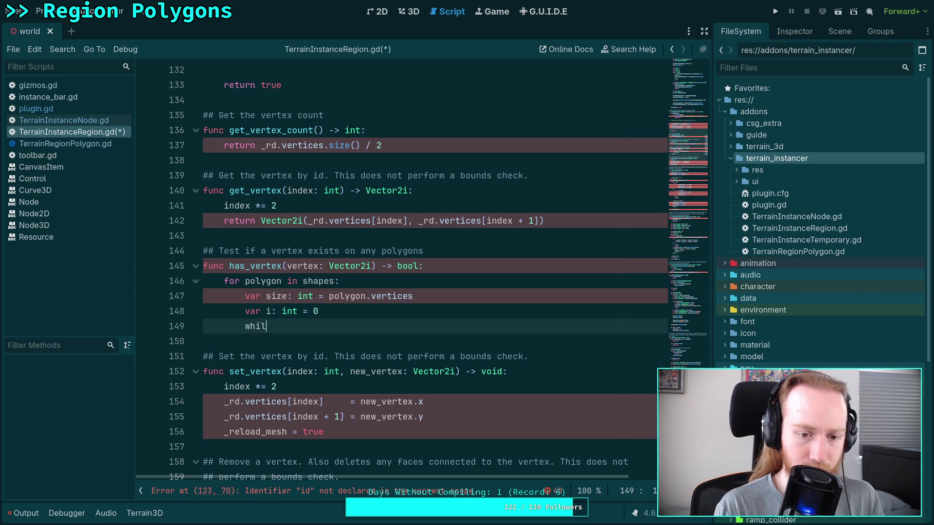
pyautogui.write('e i < size:')
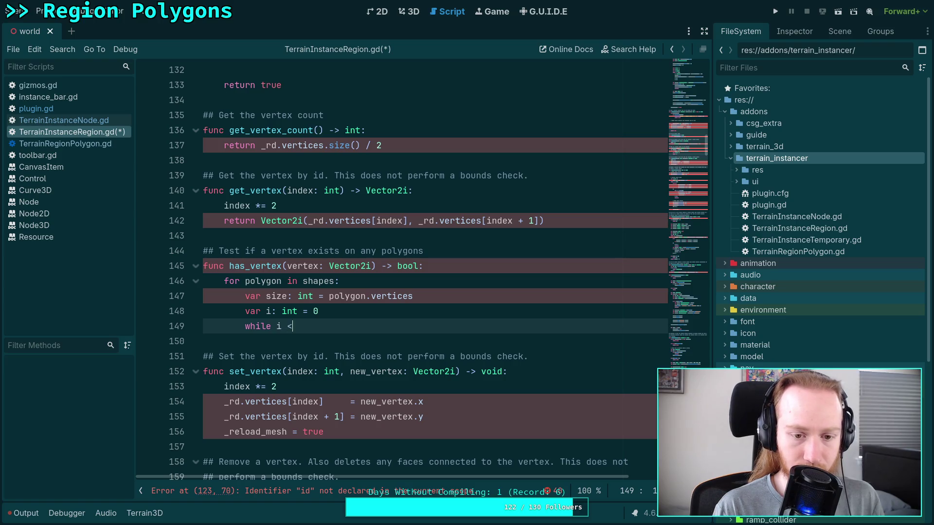
pyautogui.press('Return')
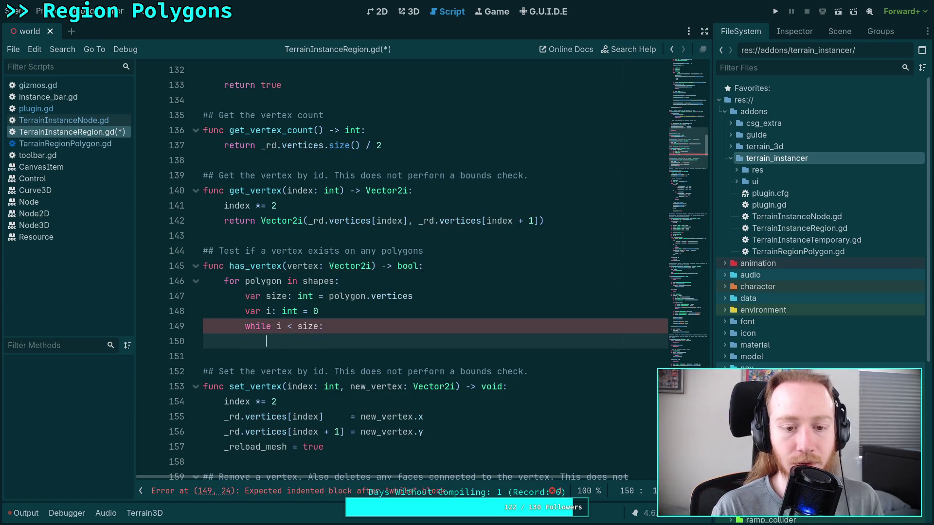
# Return true when polygon.vertices[i] and [i + 1] equal vertex.x and vertex.y
pyautogui.write('if ')
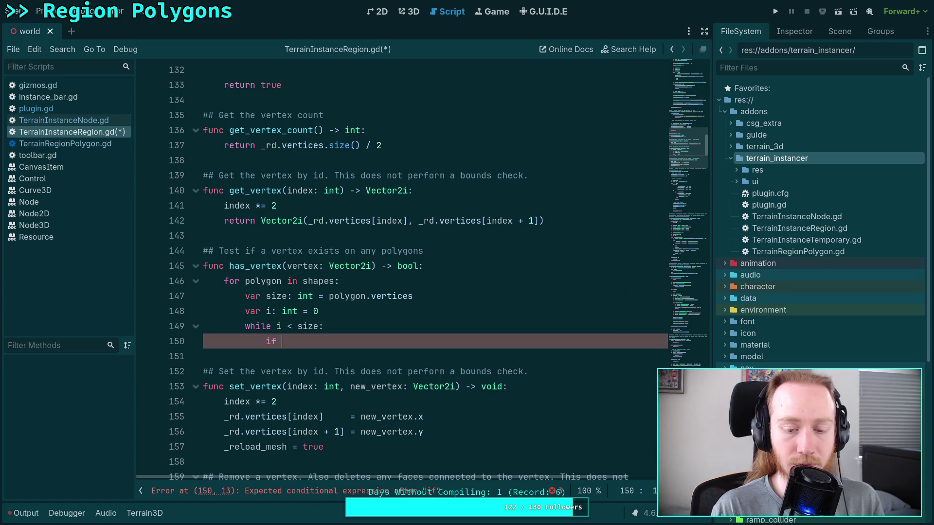
pyautogui.write('pol')
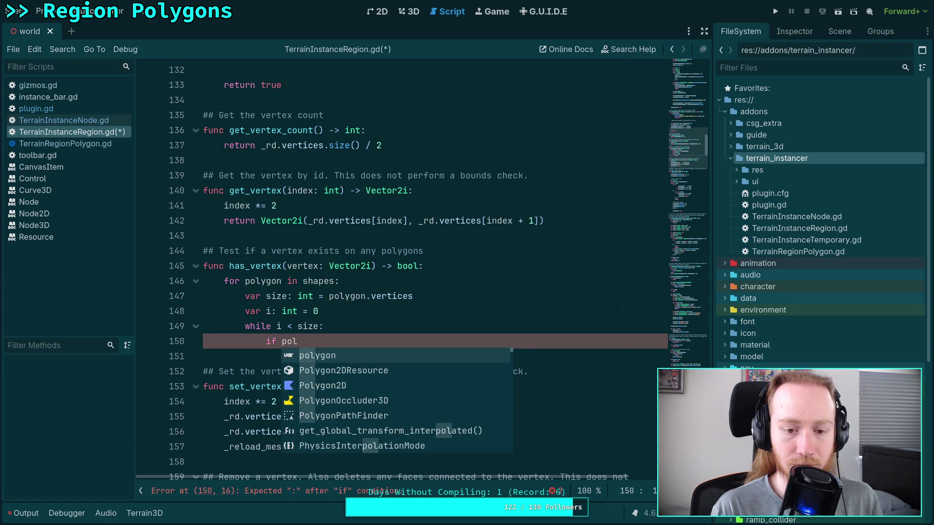
pyautogui.press('Return')
pyautogui.write('v')
pyautogui.press('Return')
pyautogui.write('[')
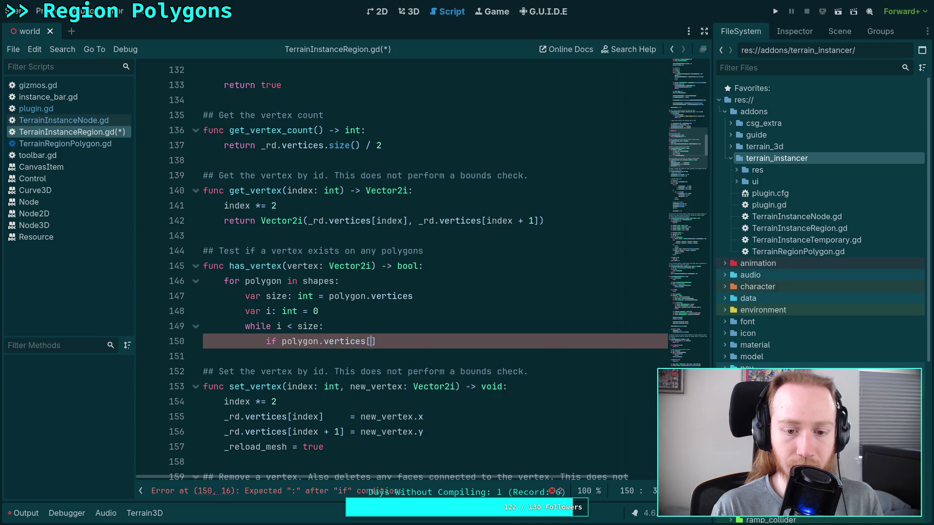
pyautogui.write('i] == vertex.')
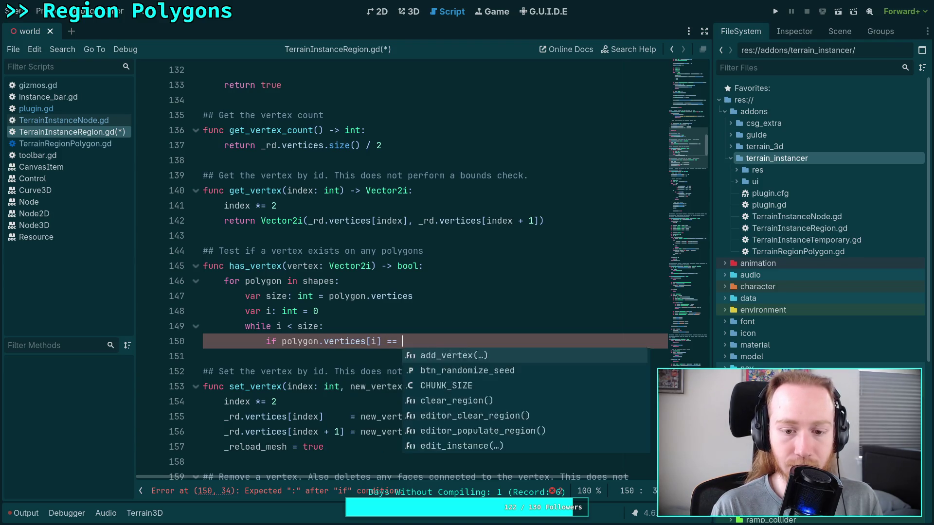
pyautogui.write('x n')
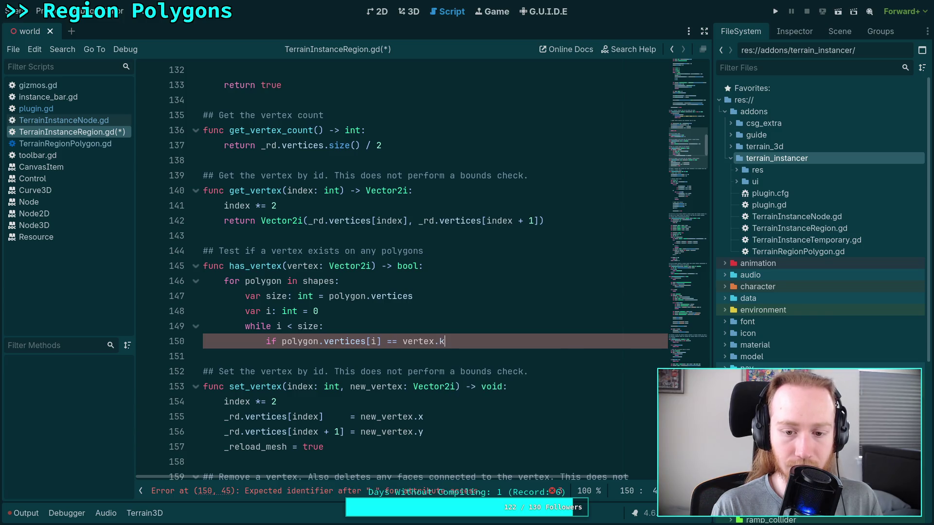
pyautogui.press('BackSpace')
pyautogui.write('and p')
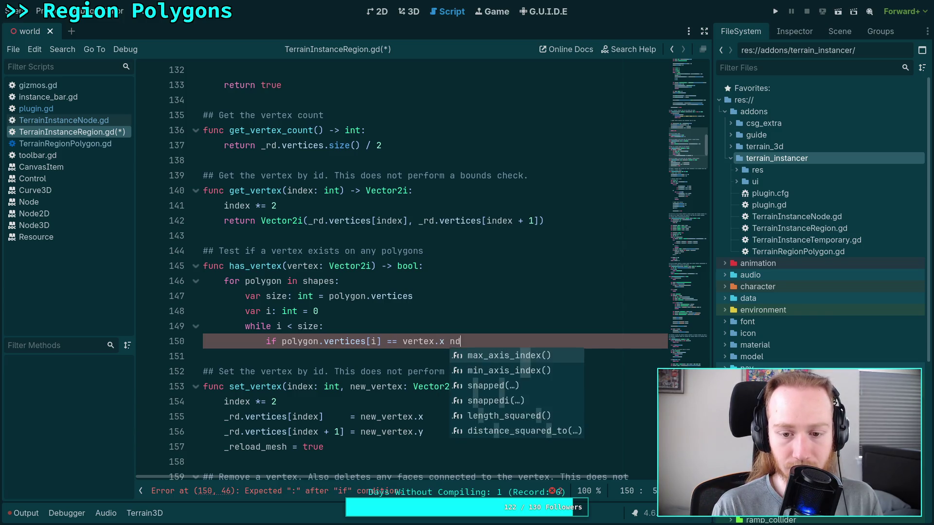
pyautogui.write('o')
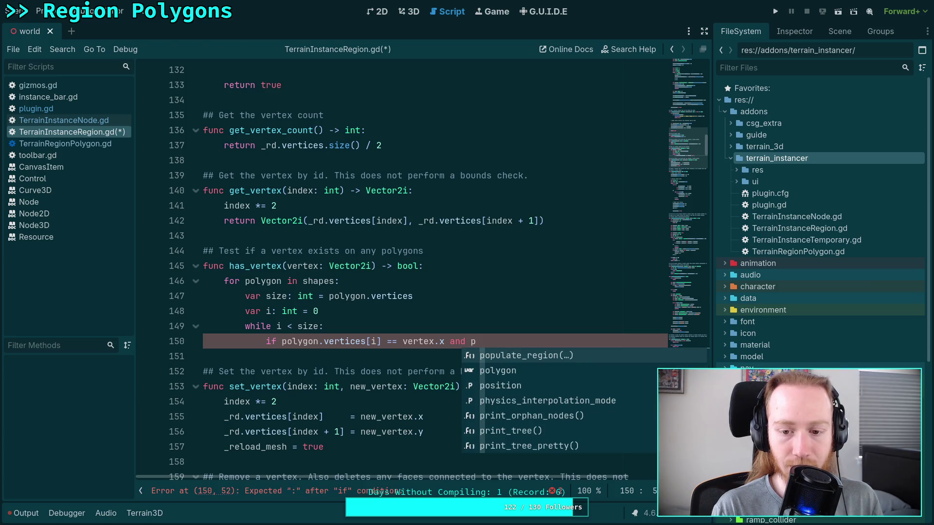
pyautogui.write('lygon.vertices')
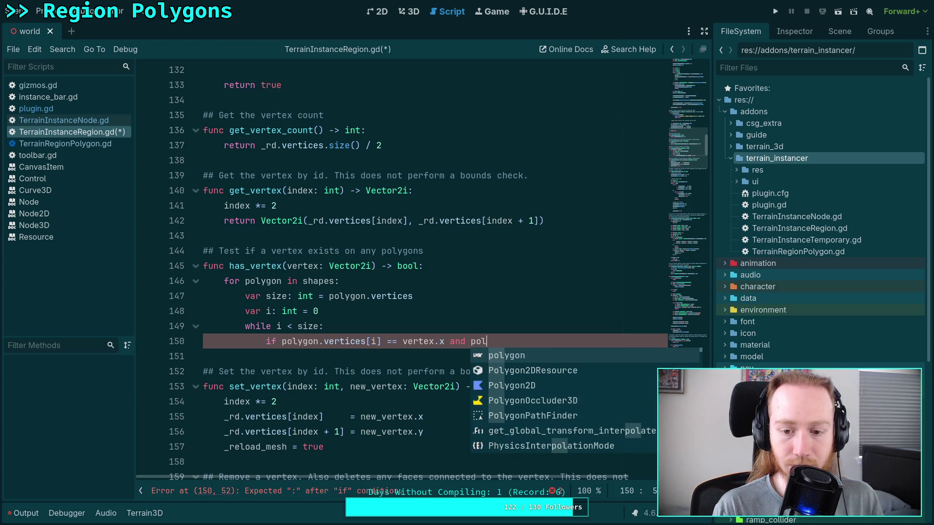
pyautogui.write('[i + 1')
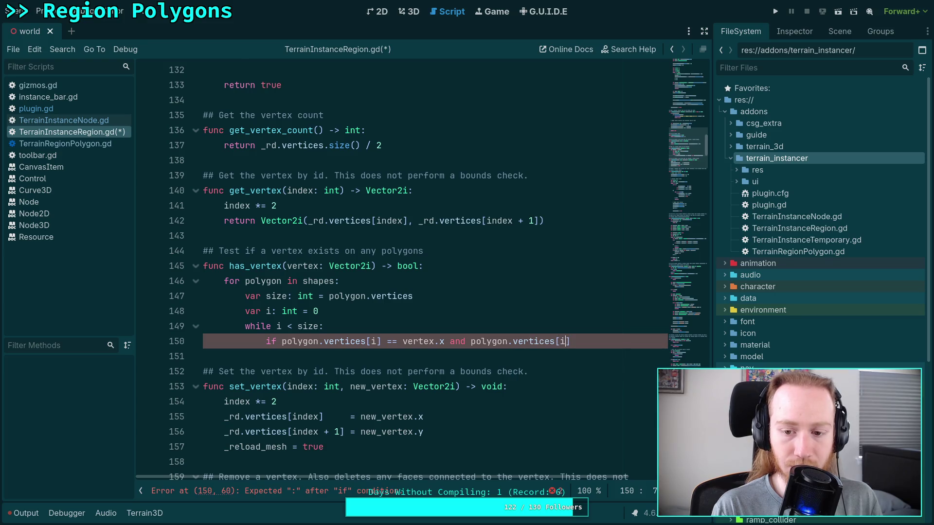
pyautogui.write('] == vertex.')
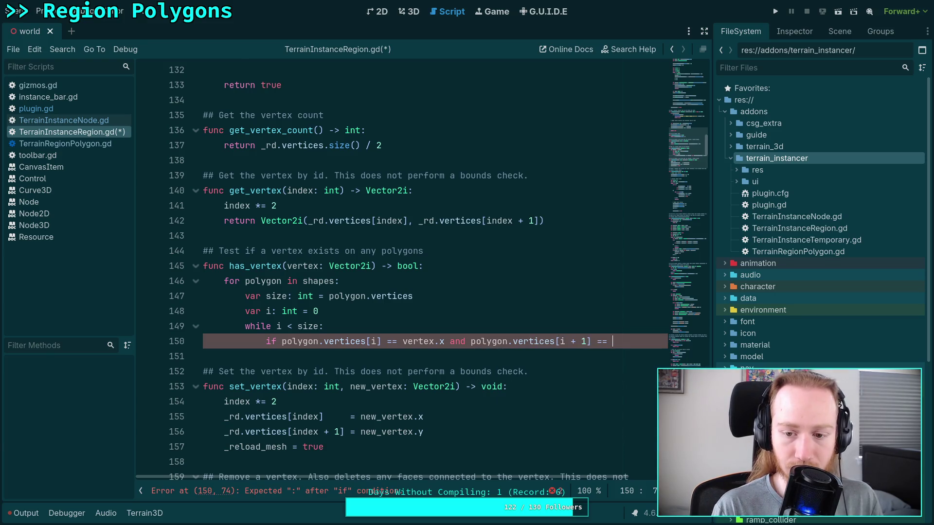
pyautogui.write('y:')
pyautogui.press('Return')
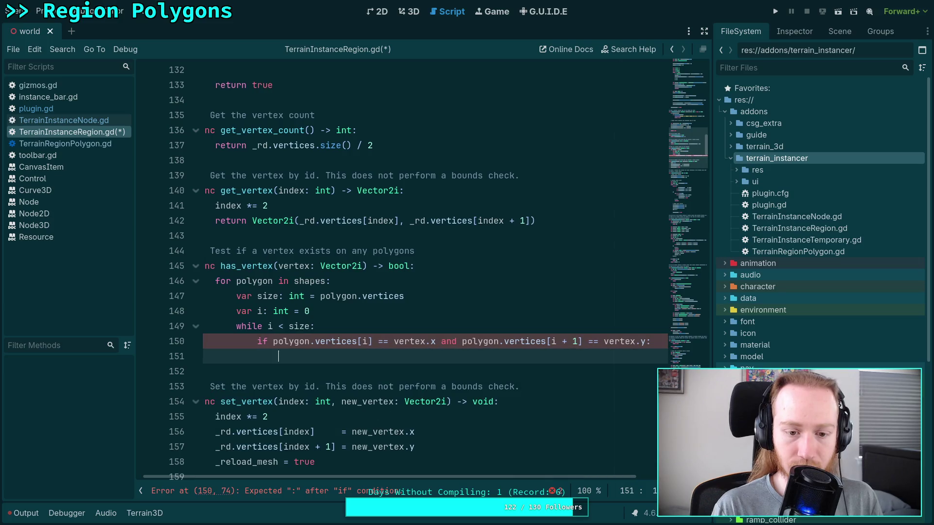
pyautogui.write('return true')
pyautogui.press('Return')
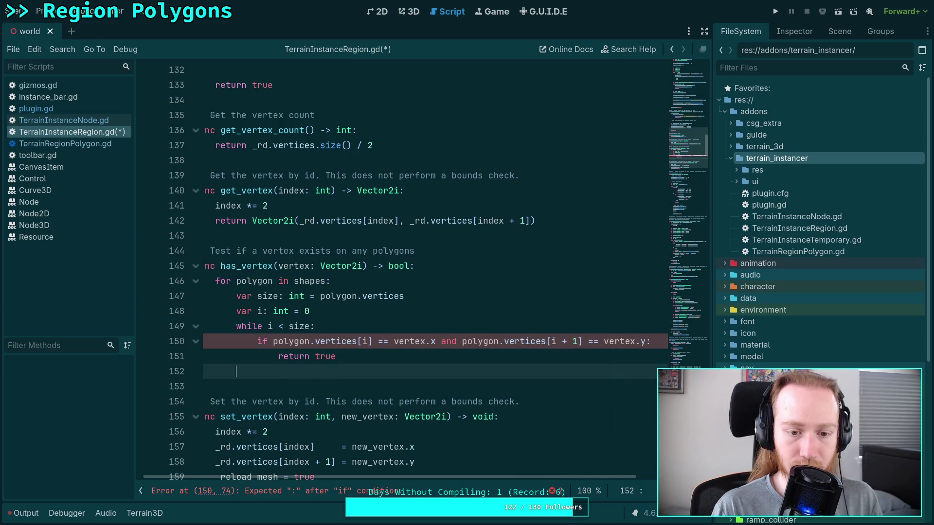
# Add a final 'return false' after the loops and save
pyautogui.write('return fales')
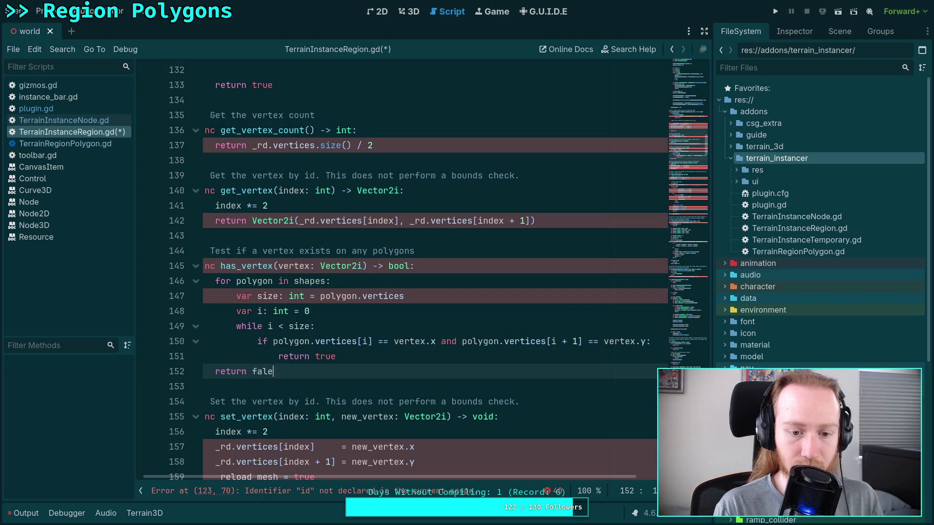
pyautogui.hotkey('ctrl', 's')
pyautogui.press('BackSpace')
pyautogui.press('BackSpace')
pyautogui.write('se')
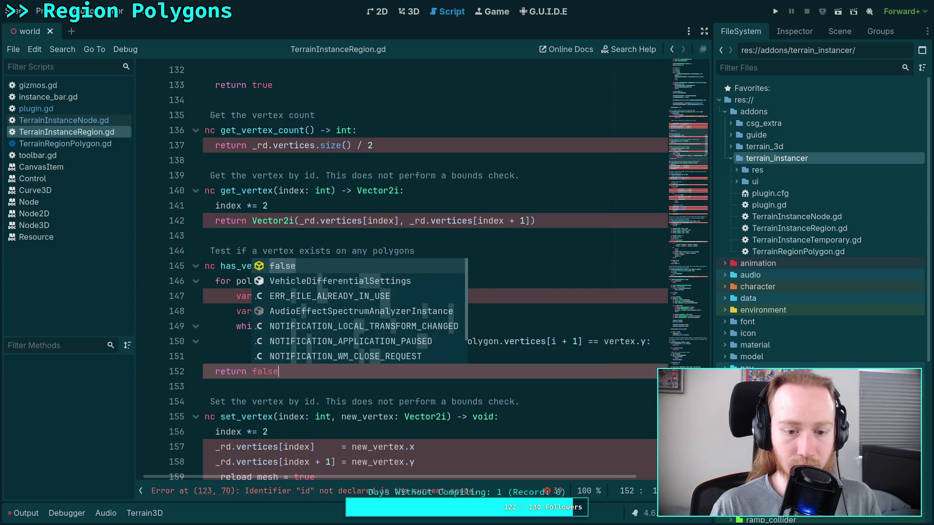
pyautogui.hotkey('ctrl', 's')
# Append .size() to the size declaration and add 'i += 2' after the match check, then save
pyautogui.click(408, 298)
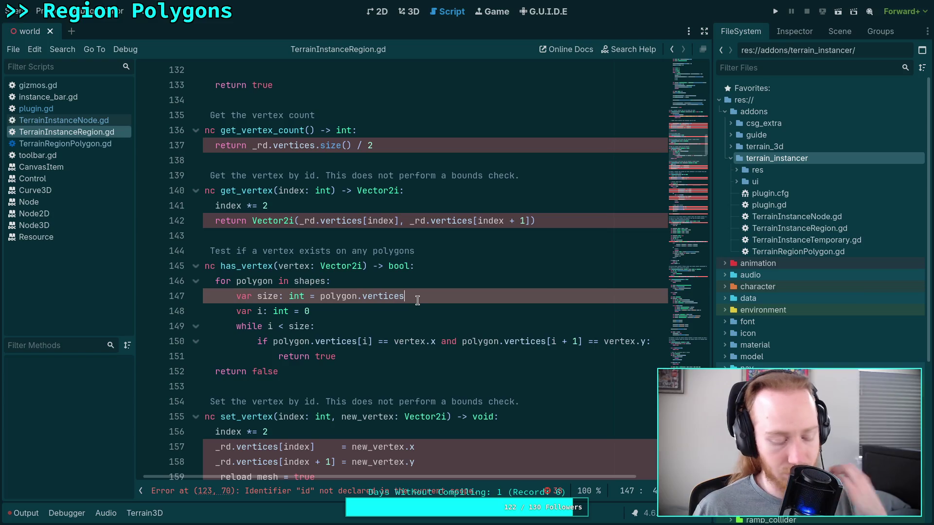
pyautogui.write('.size()s')
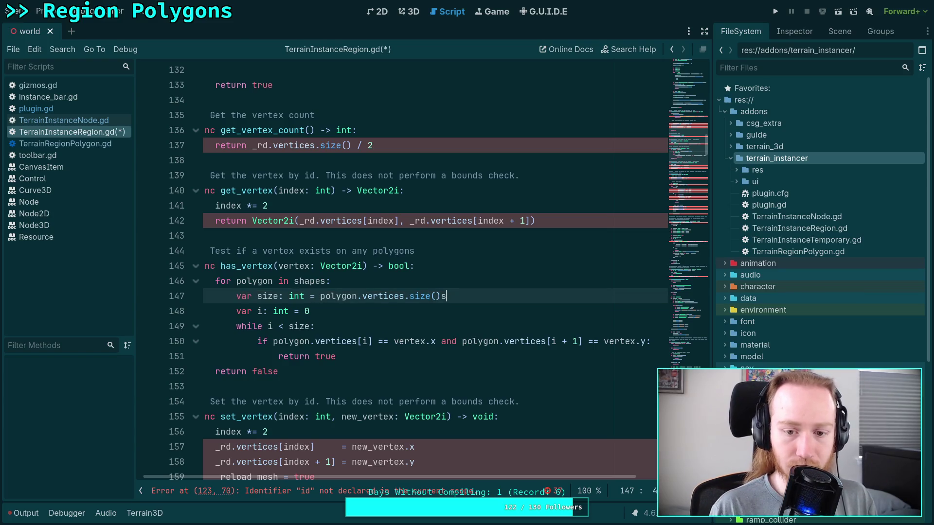
pyautogui.hotkey('ctrl', 's')
pyautogui.click(365, 355)
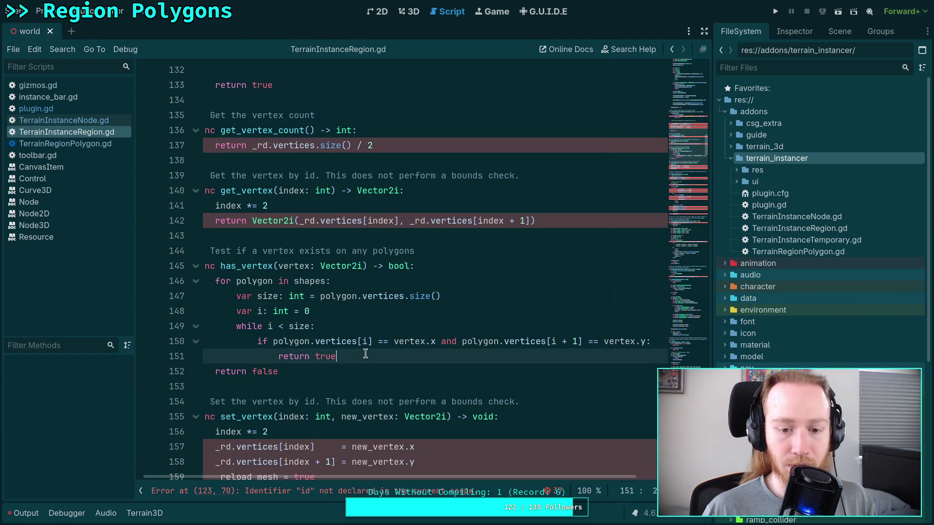
pyautogui.press('Return')
pyautogui.write('i += 2')
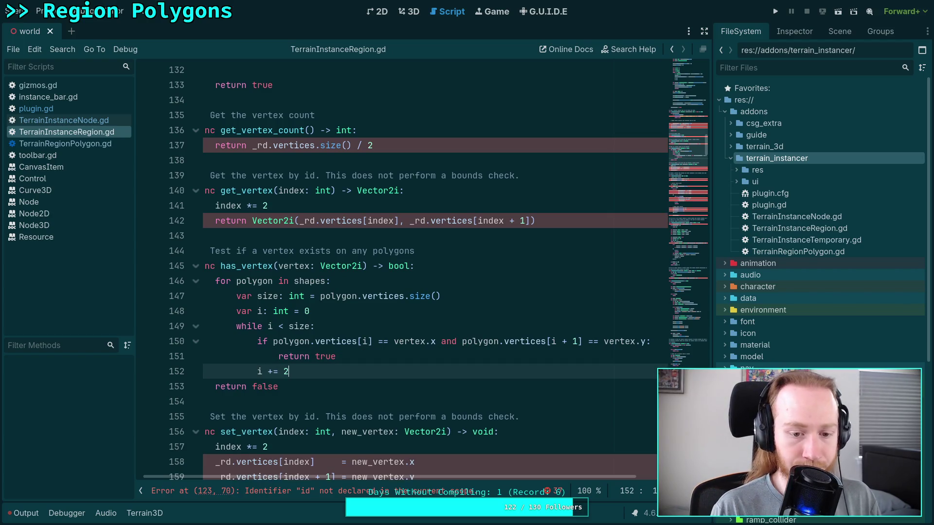
pyautogui.hotkey('ctrl', 's')
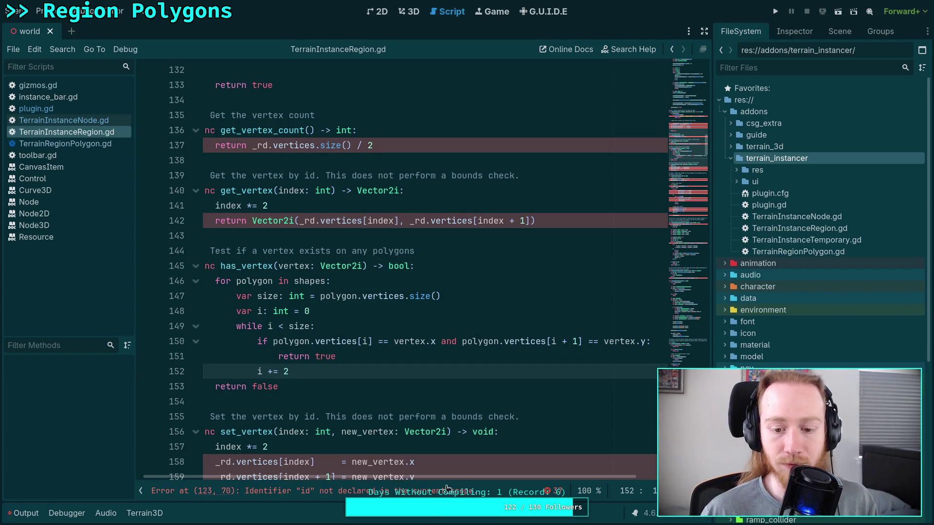
pyautogui.hscroll(-1, 375, 484)
pyautogui.scroll(2, 341, 397)
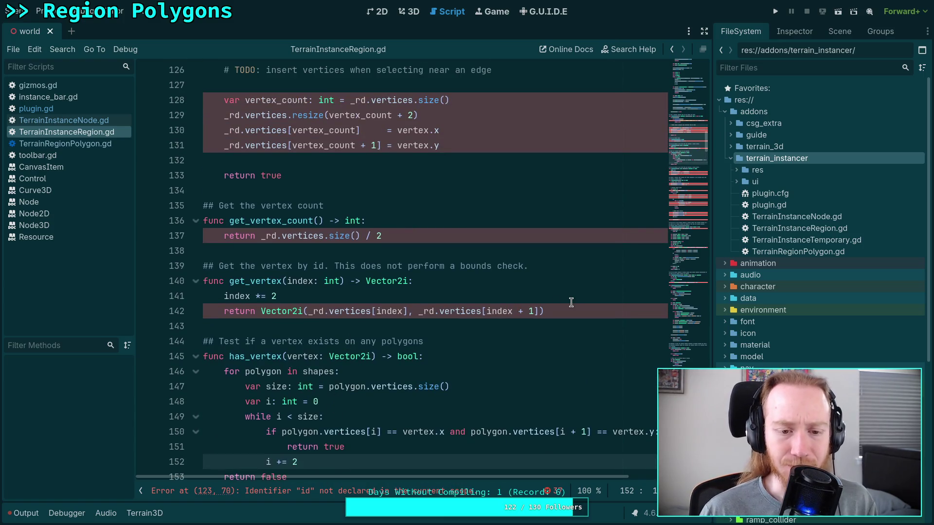
pyautogui.press('super+1')
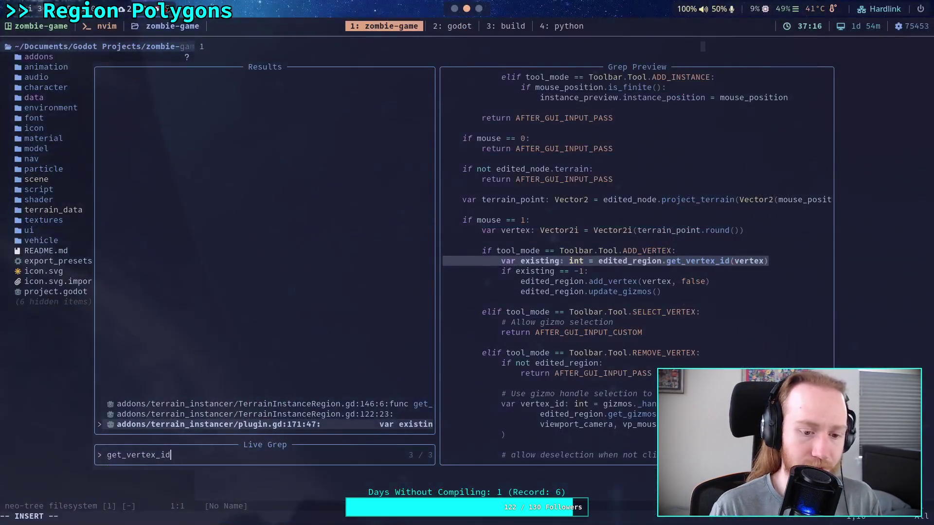
# Change the grep query to get_vertex\(, review the gizmos.gd matches, and close the search
pyautogui.press('BackSpace')
pyautogui.press('BackSpace')
pyautogui.press('BackSpace')
pyautogui.write('\\(')
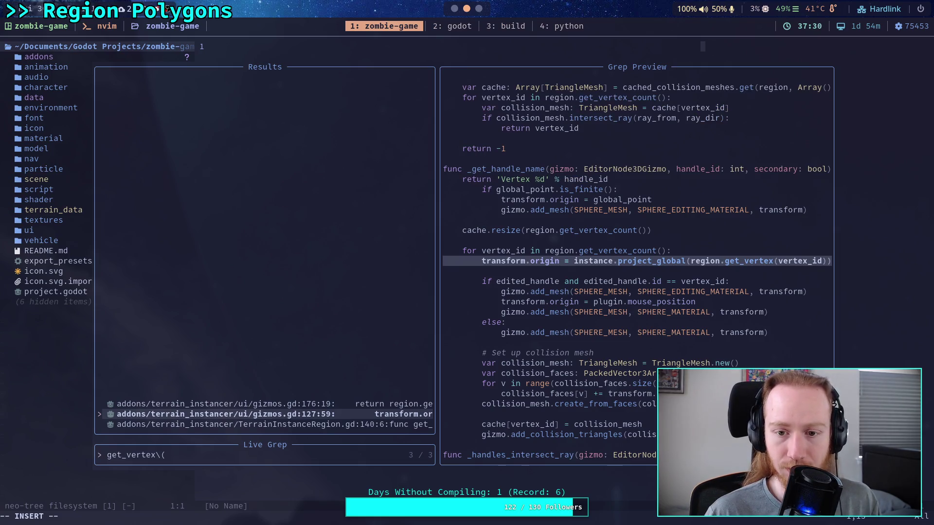
pyautogui.press('Up')
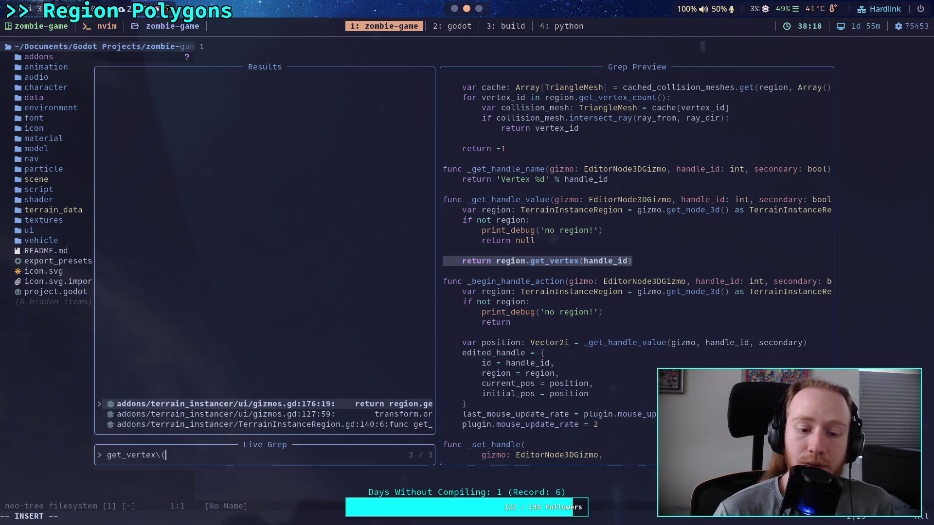
pyautogui.press('Escape')
pyautogui.press('Escape')
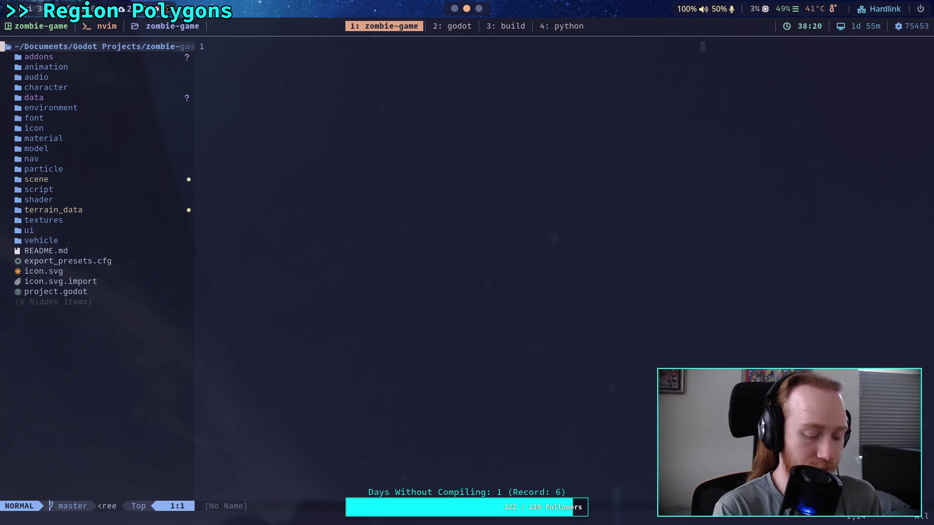
pyautogui.press('super+2')
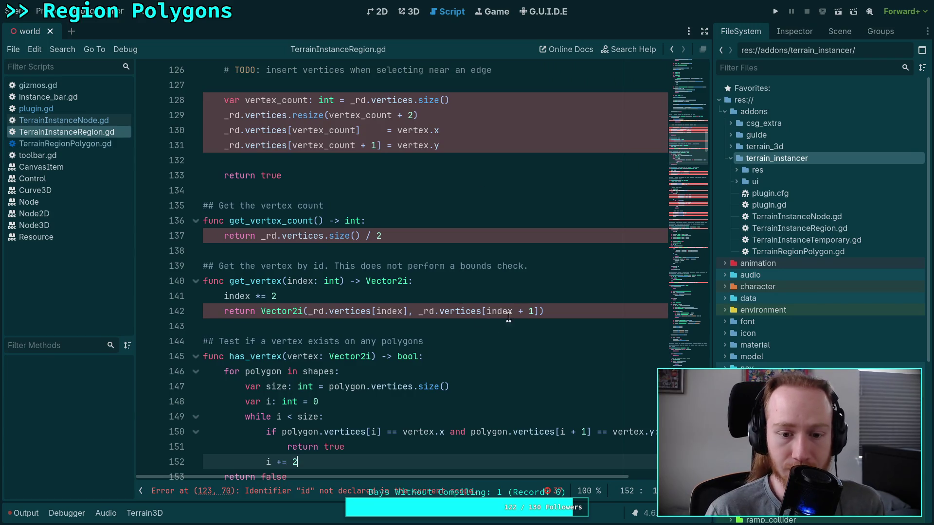
pyautogui.moveTo(580, 312)
pyautogui.mouseDown()
pyautogui.moveTo(202, 282)
pyautogui.moveTo(153, 264)
pyautogui.mouseUp()
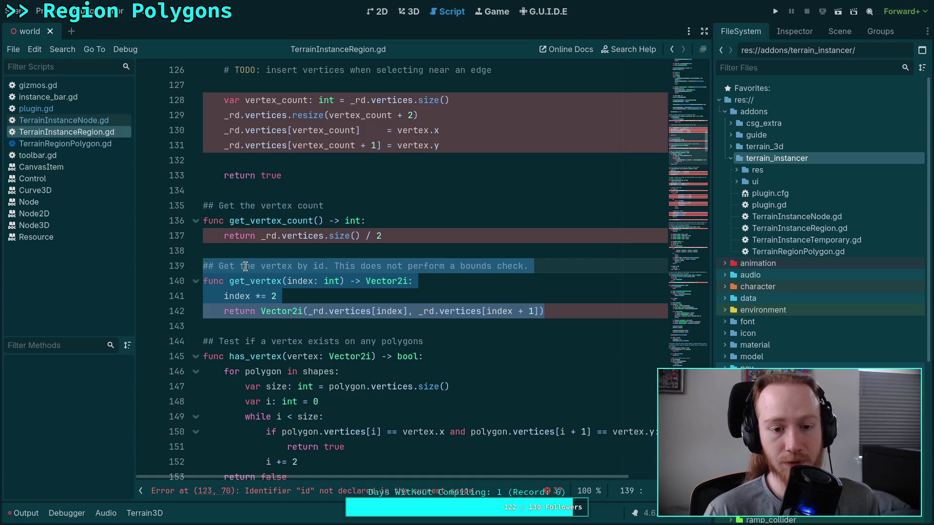
pyautogui.click(289, 282)
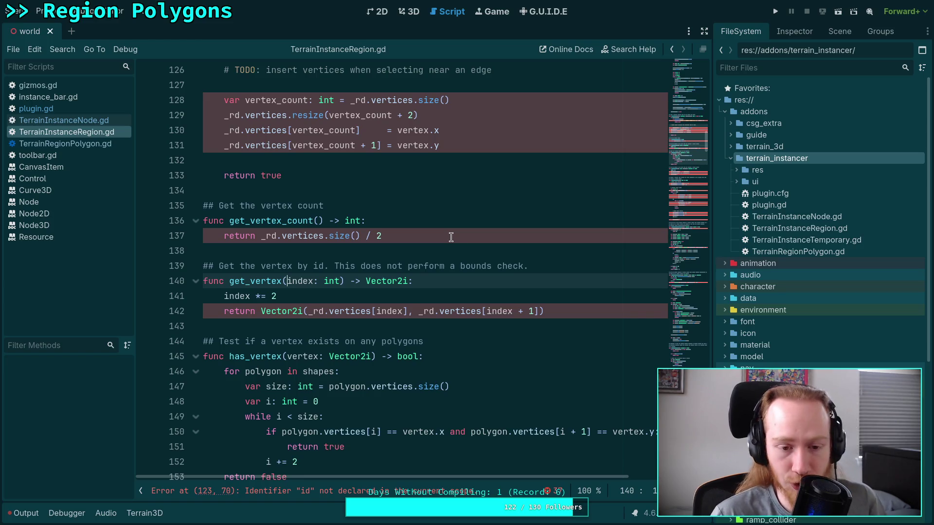
# Delete the get_vertex and get_vertex_count functions with their comments from TerrainInstanceRegion.gd
pyautogui.moveTo(568, 307)
pyautogui.mouseDown()
pyautogui.moveTo(455, 260)
pyautogui.moveTo(319, 246)
pyautogui.mouseUp()
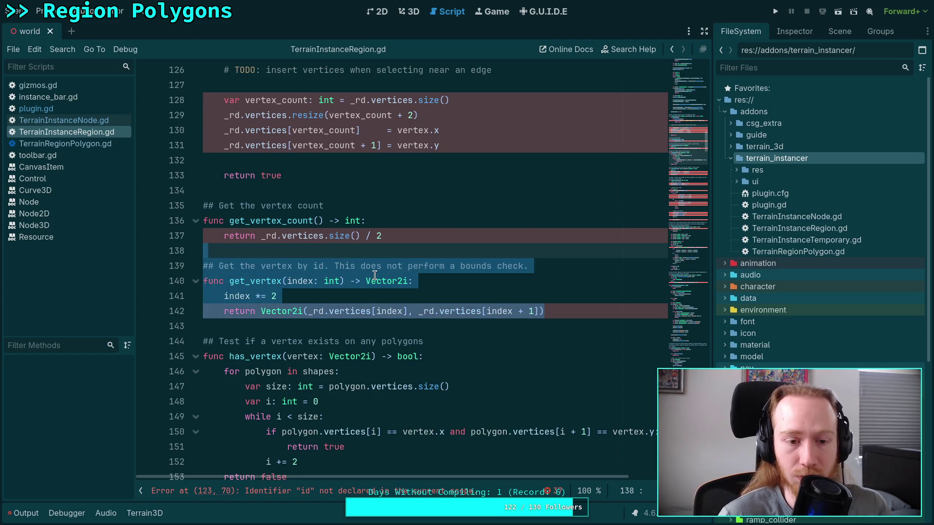
pyautogui.hotkey('ctrl', 'x')
pyautogui.press('BackSpace')
pyautogui.scroll(1, 396, 285)
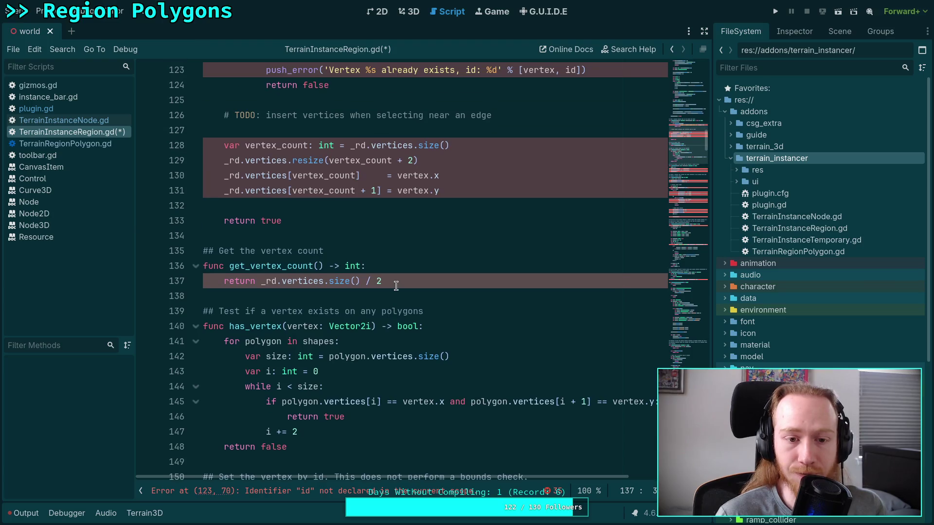
pyautogui.moveTo(411, 280); pyautogui.dragTo(180, 243)
pyautogui.press('BackSpace')
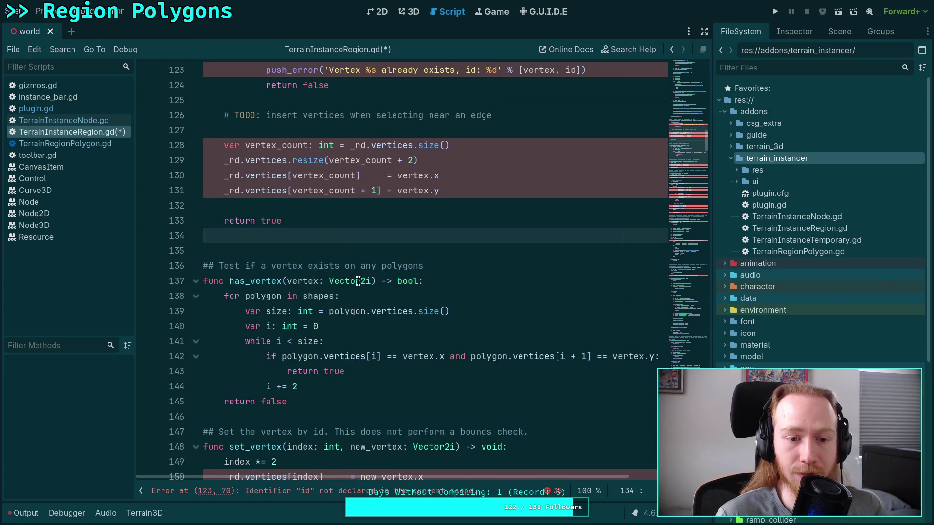
pyautogui.press('BackSpace')
# Look over the rest of the script, then open gizmos.gd from the Scripts list
pyautogui.scroll(-4, 385, 291)
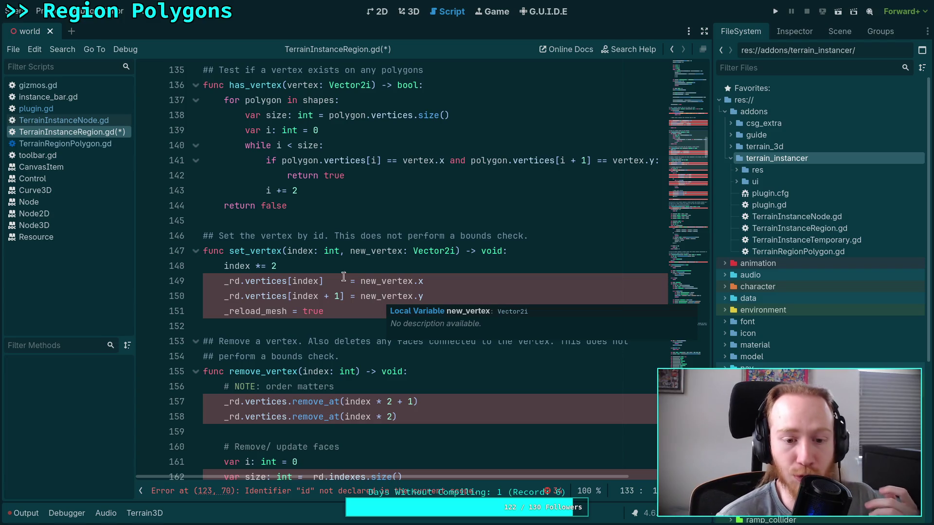
pyautogui.scroll(-7, 381, 300)
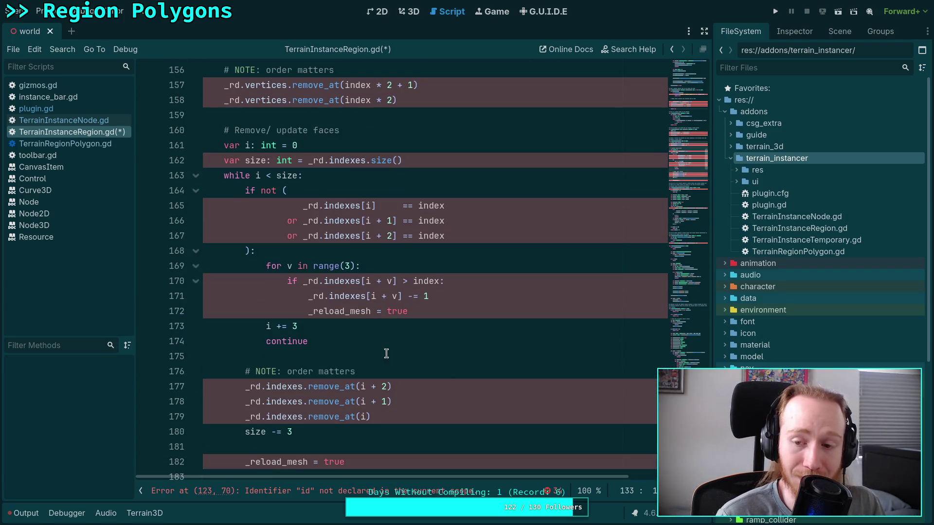
pyautogui.scroll(-4, 408, 356)
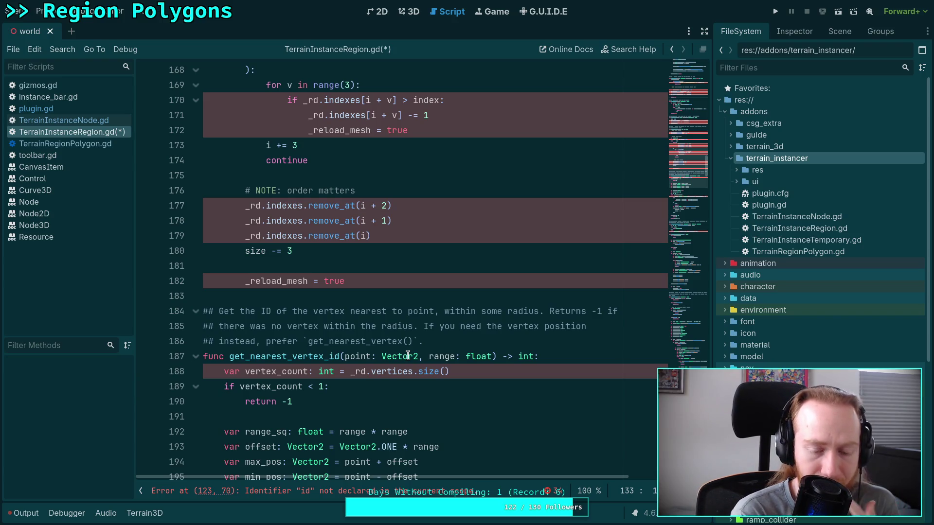
pyautogui.scroll(-11, 407, 356)
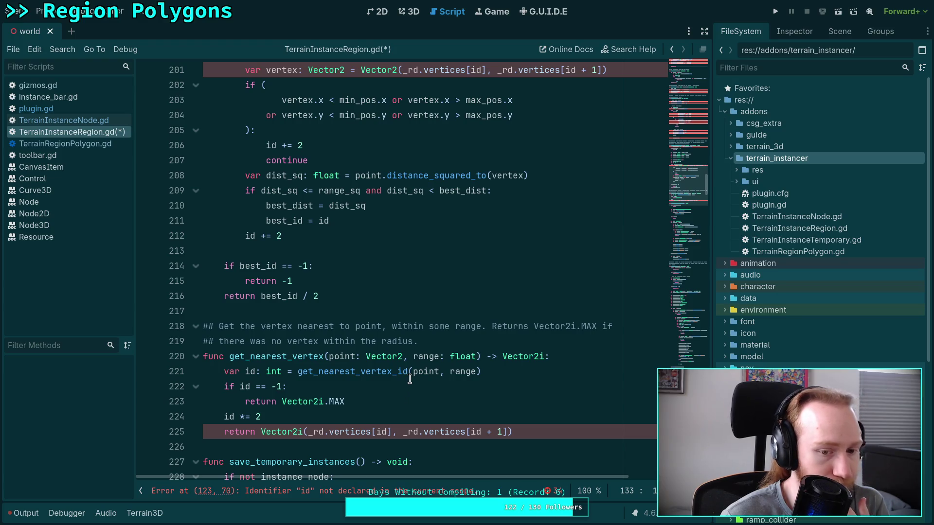
pyautogui.scroll(-2, 410, 377)
pyautogui.scroll(2, 410, 379)
pyautogui.scroll(20, 410, 379)
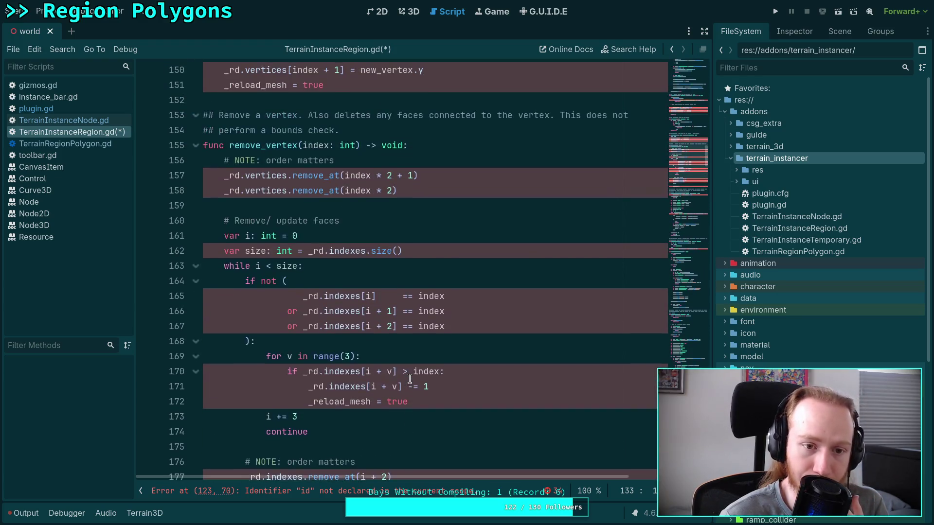
pyautogui.click(49, 85)
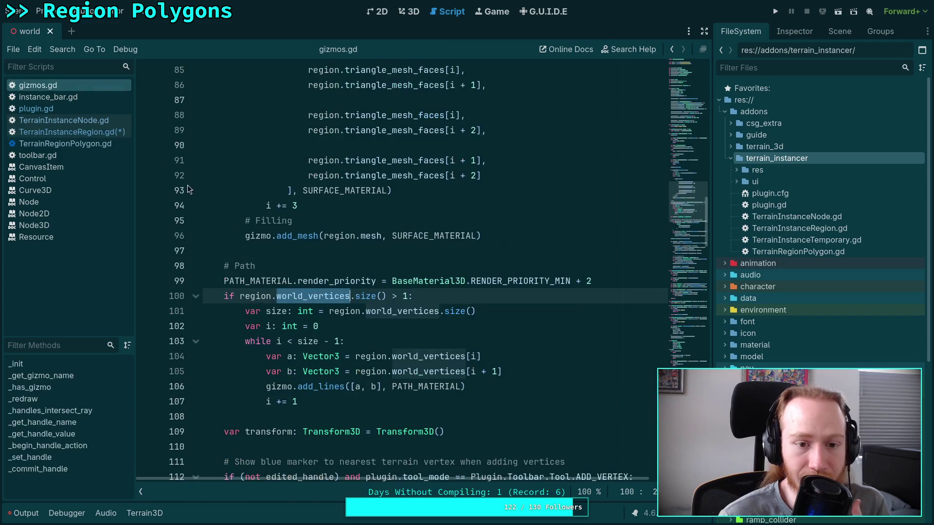
# Scroll through gizmos.gd to find the _handles_intersect_ray loop over region.get_vertex_count()
pyautogui.click(351, 253)
pyautogui.scroll(-3, 351, 253)
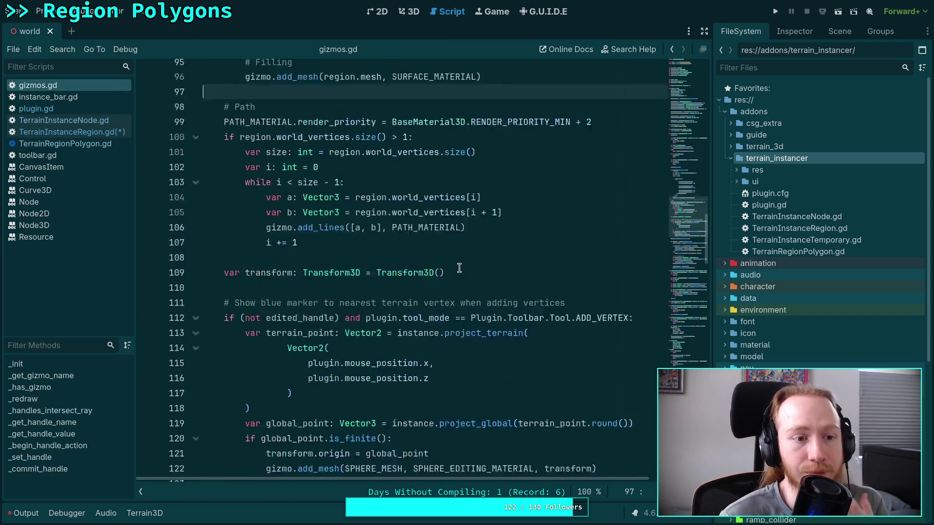
pyautogui.scroll(20, 448, 254)
pyautogui.scroll(9, 448, 254)
pyautogui.scroll(-18, 448, 254)
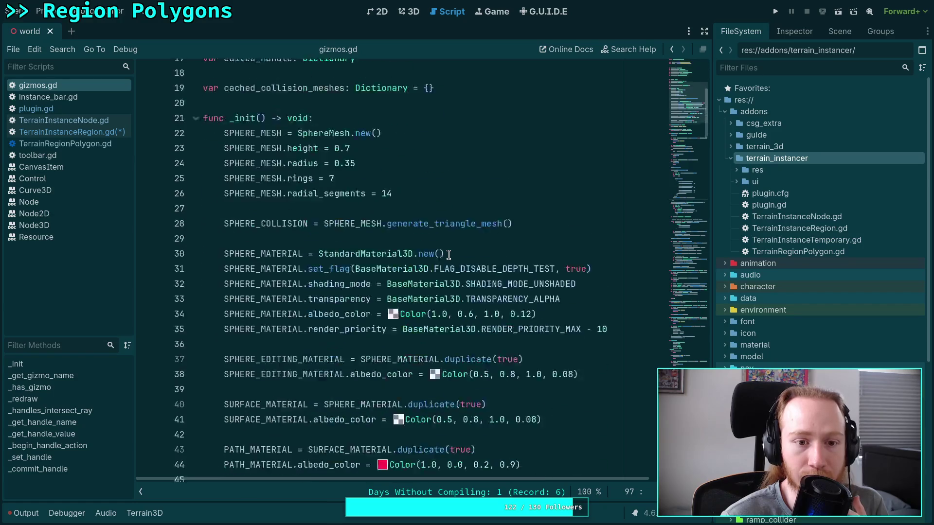
pyautogui.scroll(-20, 449, 254)
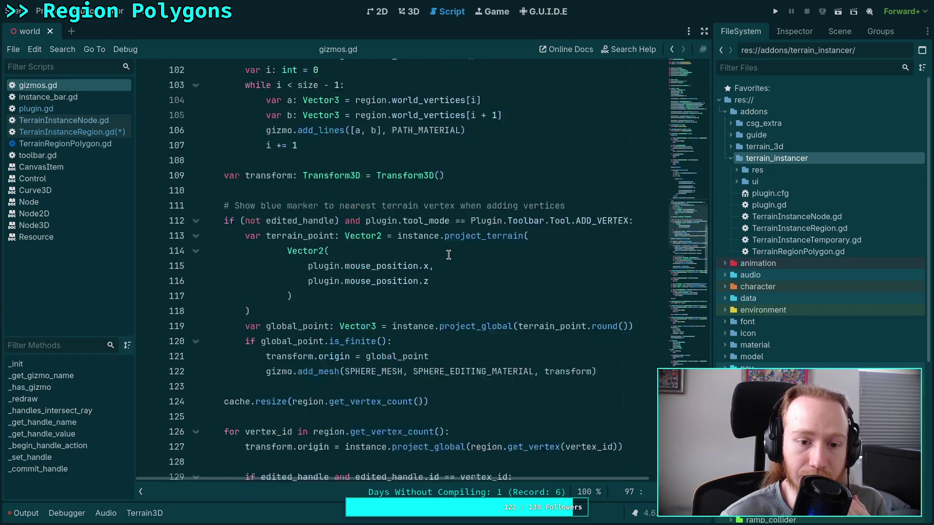
pyautogui.scroll(-5, 448, 254)
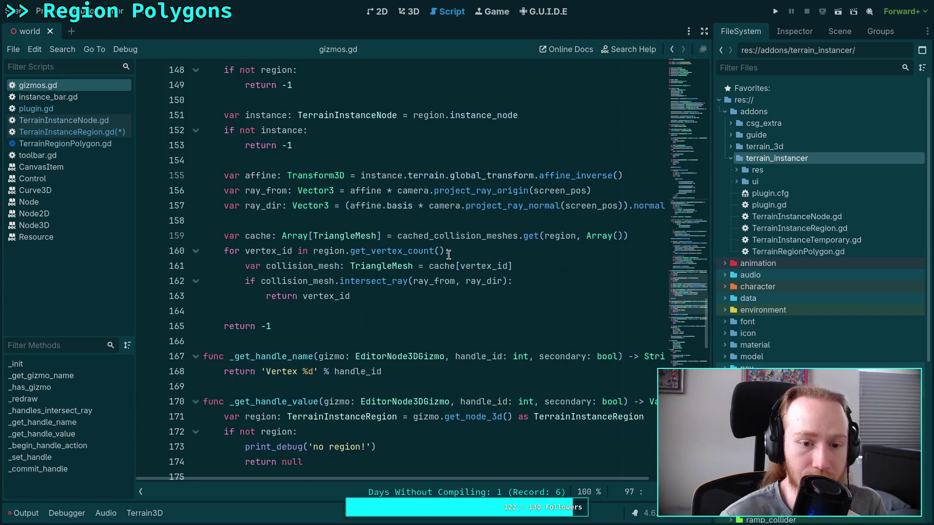
pyautogui.scroll(3, 448, 254)
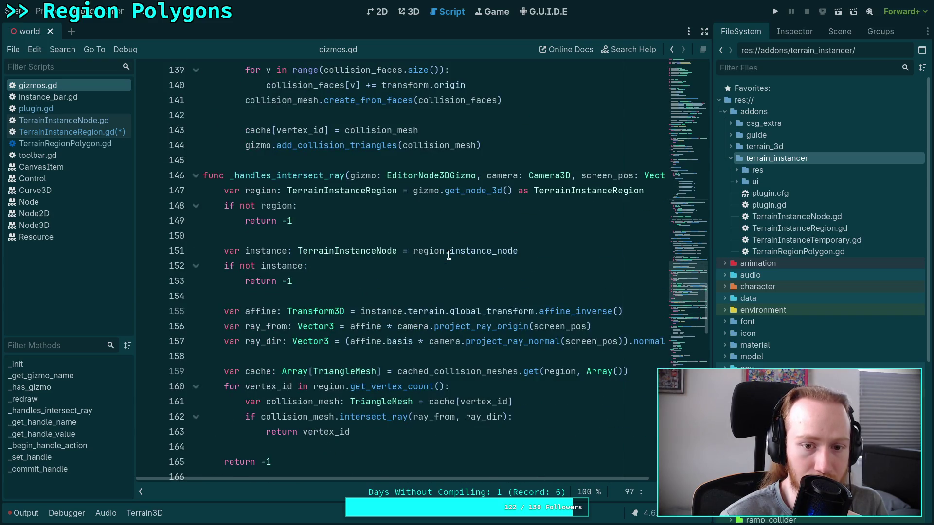
pyautogui.scroll(-2, 448, 255)
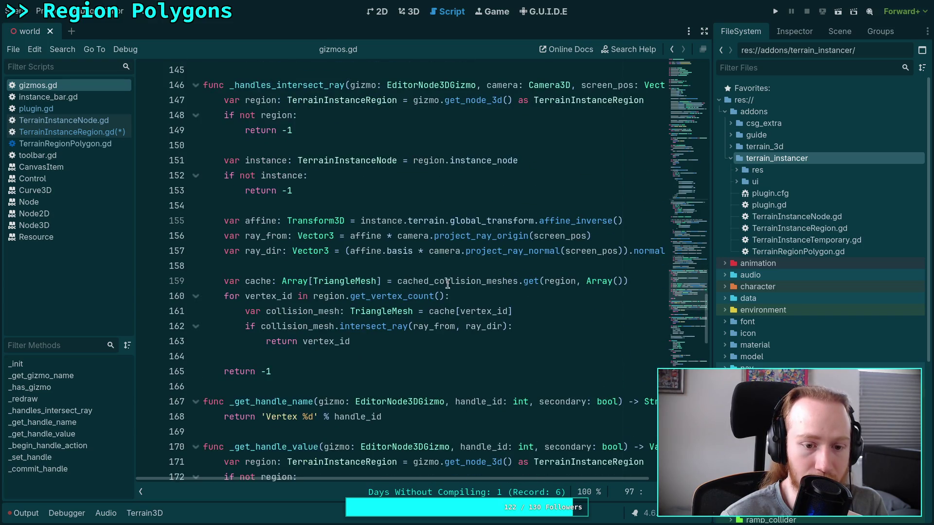
# Highlight every occurrence of vertex_id on line 163 and widen the code area
pyautogui.doubleClick(340, 341)
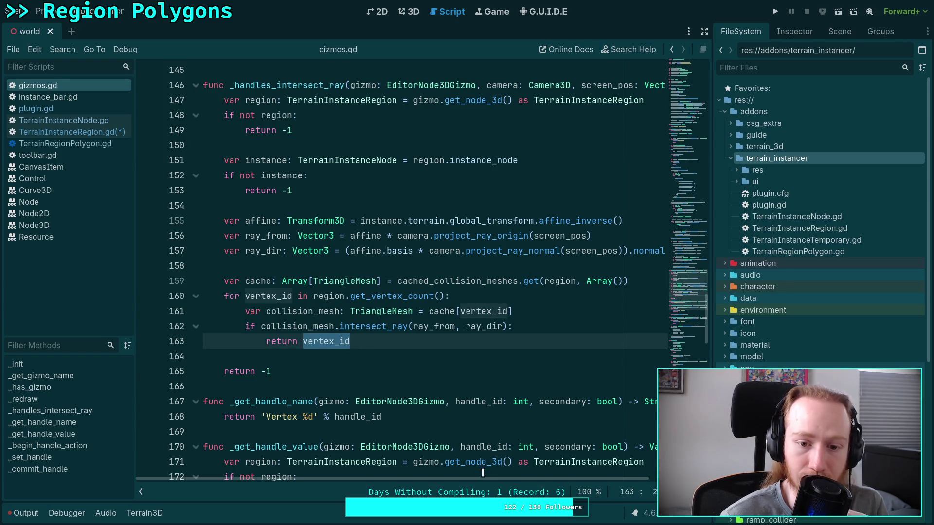
pyautogui.moveTo(491, 479)
pyautogui.mouseDown()
pyautogui.moveTo(565, 484)
pyautogui.moveTo(506, 481)
pyautogui.mouseUp()
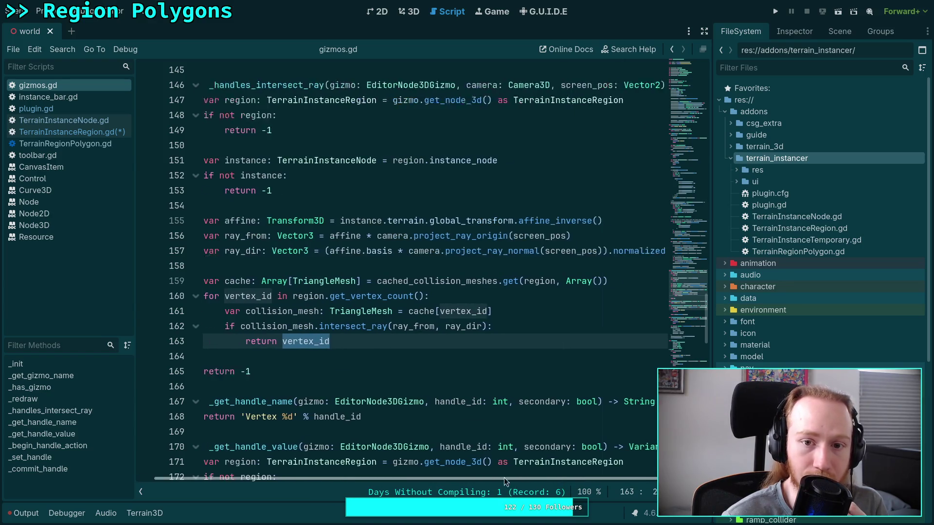
pyautogui.scroll(1, 336, 372)
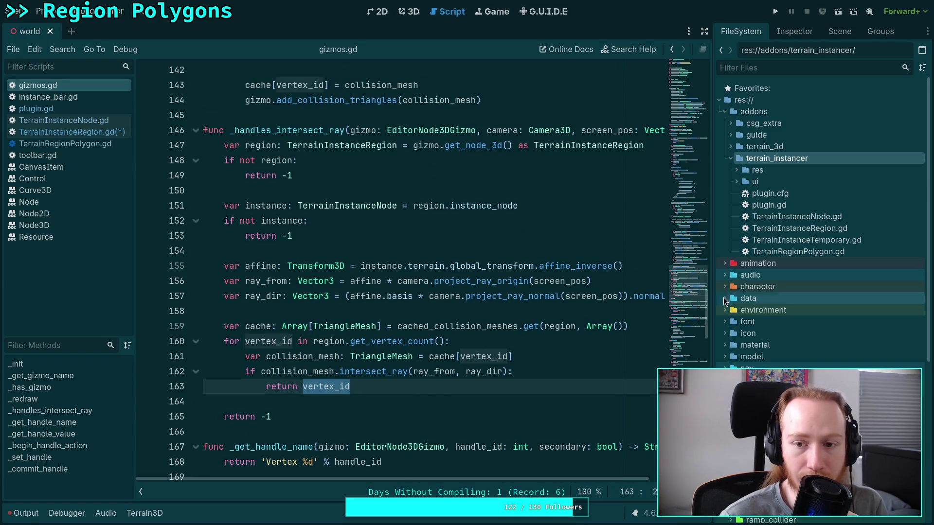
pyautogui.moveTo(712, 285)
pyautogui.mouseDown()
pyautogui.moveTo(773, 284)
pyautogui.moveTo(758, 284)
pyautogui.mouseUp()
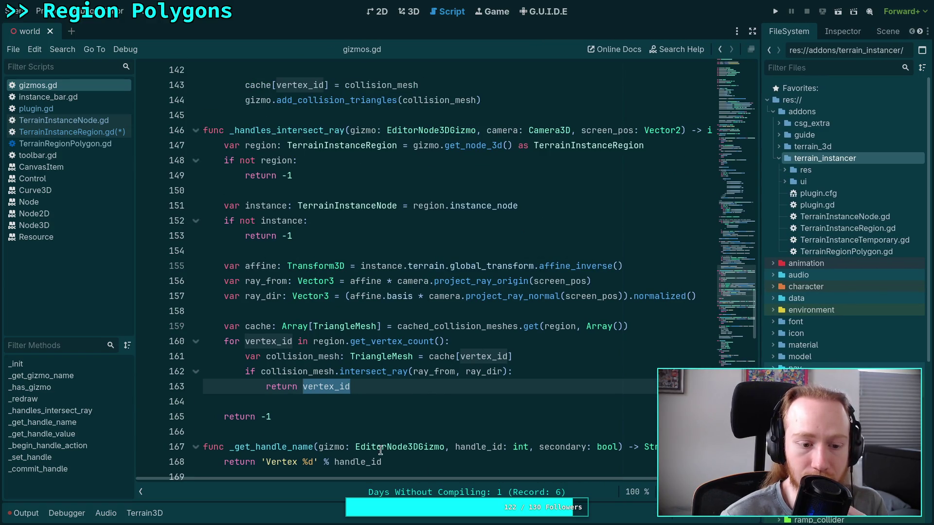
# Collapse the Scripts and methods lists and scroll down through gizmos.gd
pyautogui.click(141, 492)
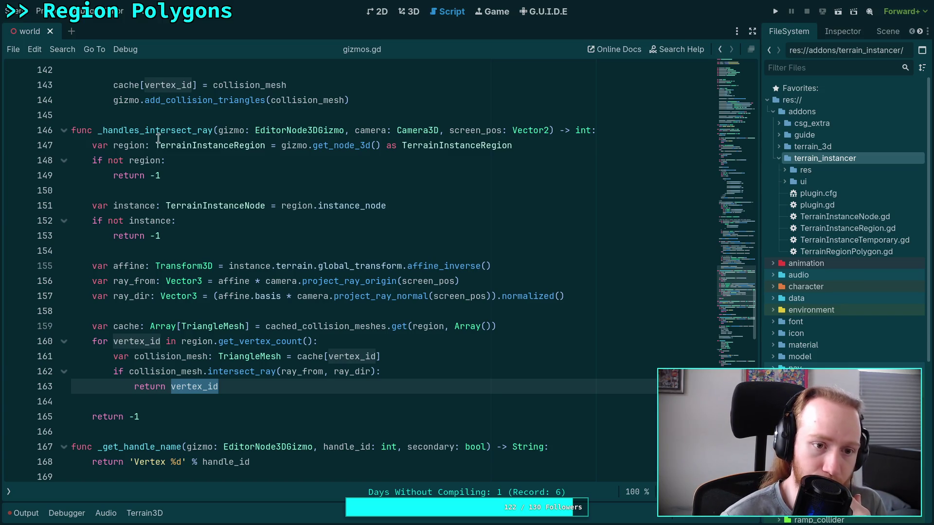
pyautogui.moveTo(166, 131)
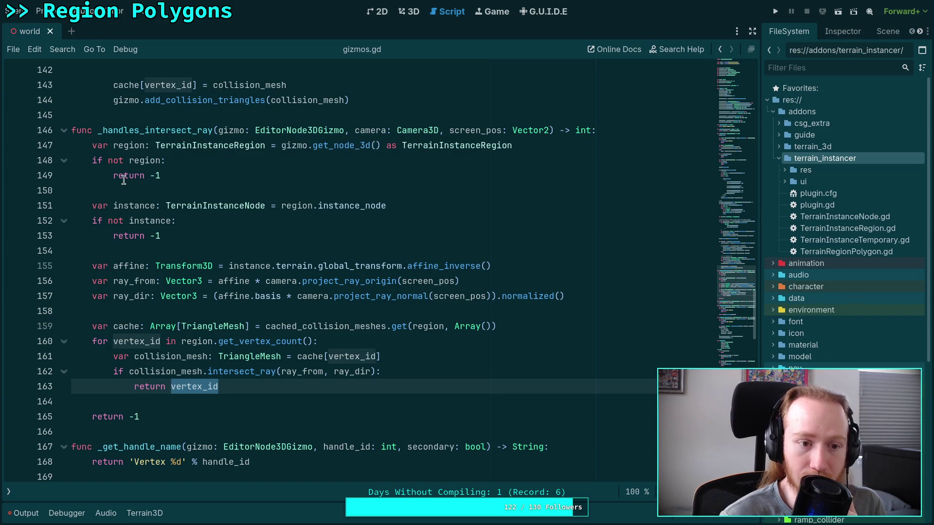
pyautogui.scroll(-7, 124, 180)
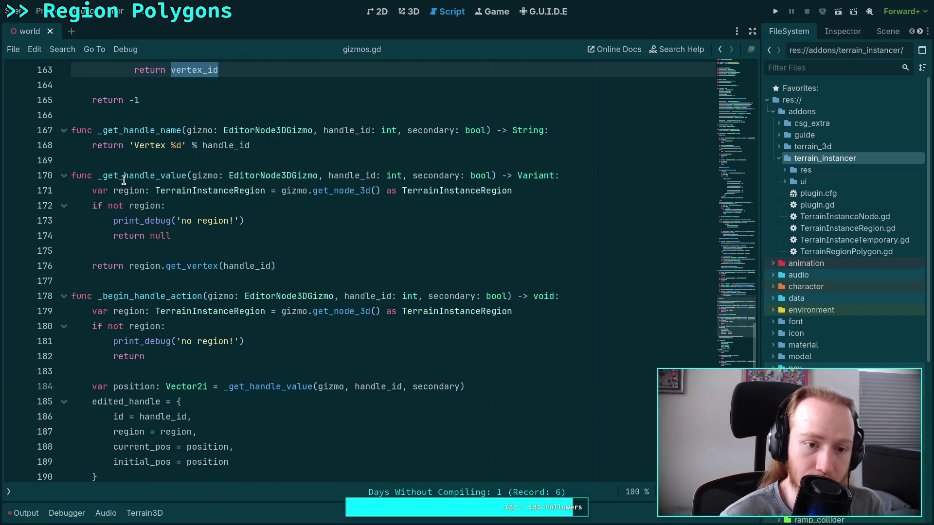
pyautogui.scroll(-6, 123, 180)
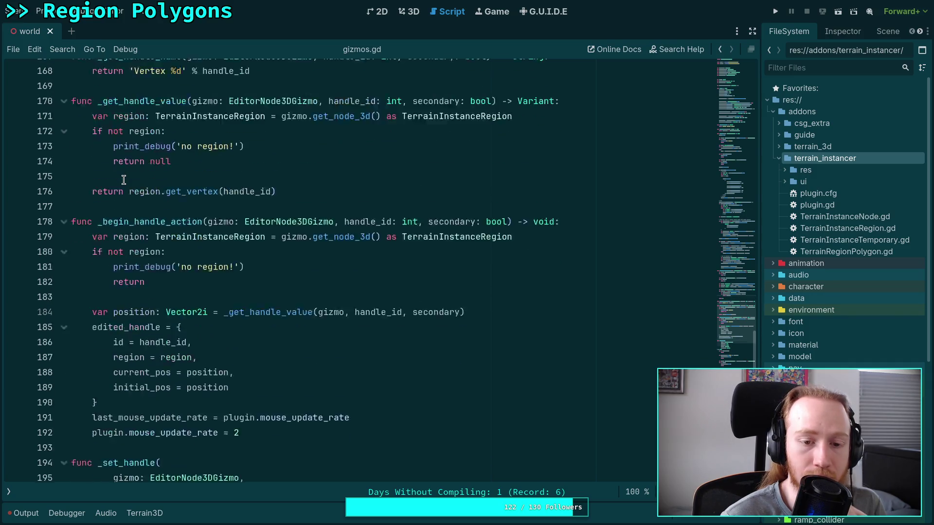
pyautogui.scroll(-8, 123, 180)
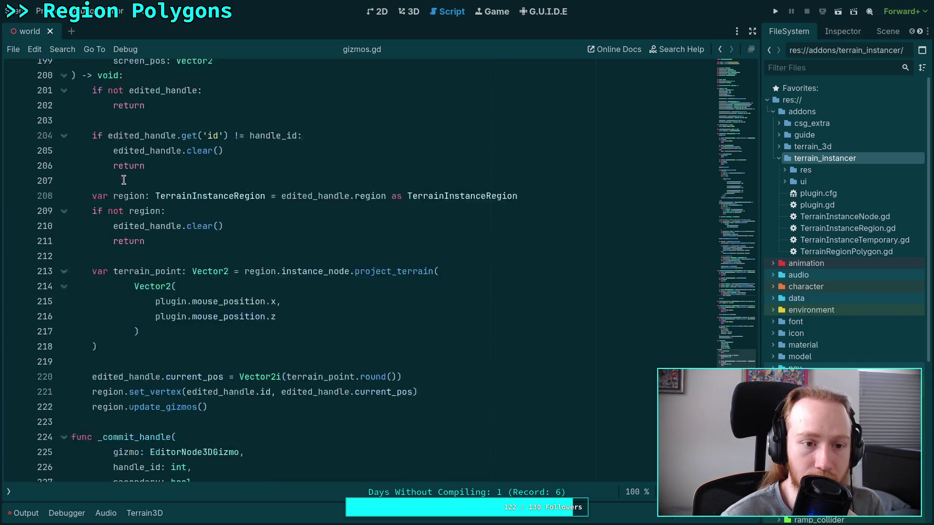
pyautogui.scroll(-7, 123, 180)
# Review _redraw, where each vertex's sphere collision mesh is stored in cache[vertex_id]
pyautogui.scroll(11, 123, 180)
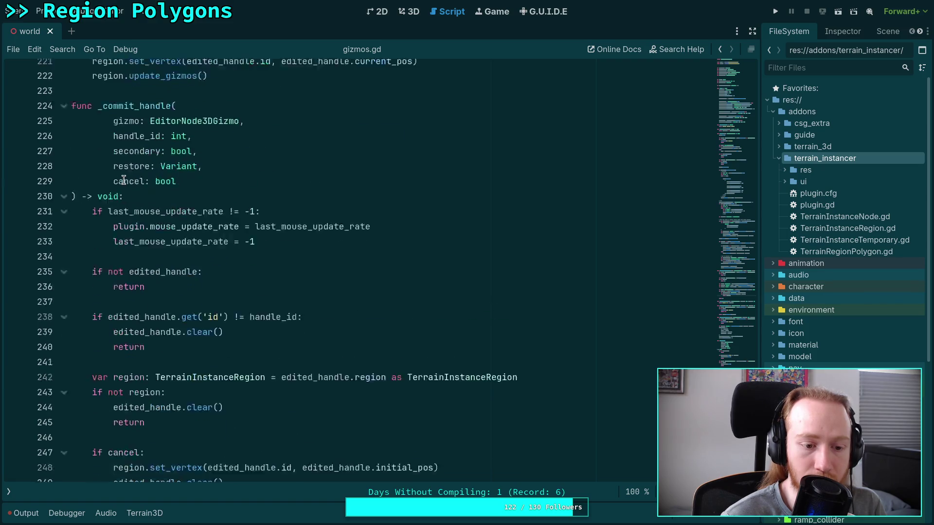
pyautogui.scroll(11, 123, 180)
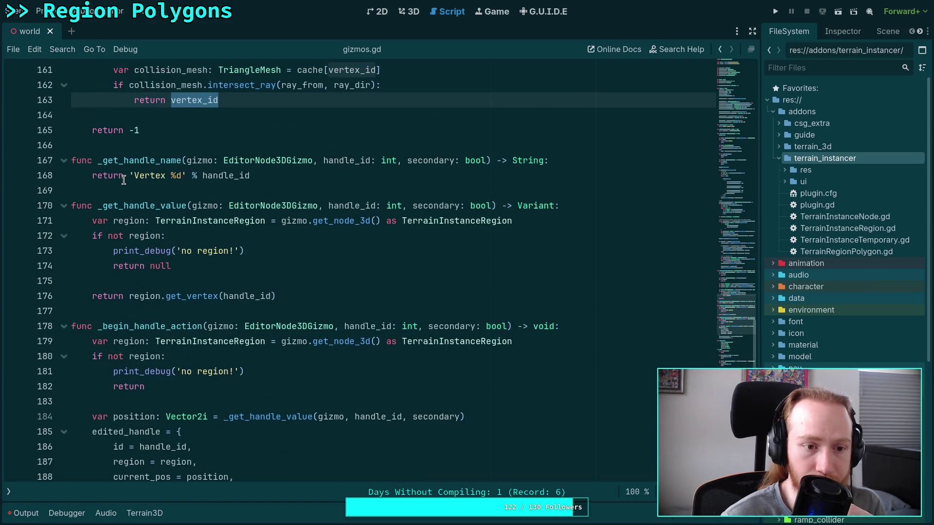
pyautogui.scroll(1, 123, 180)
pyautogui.scroll(17, 124, 180)
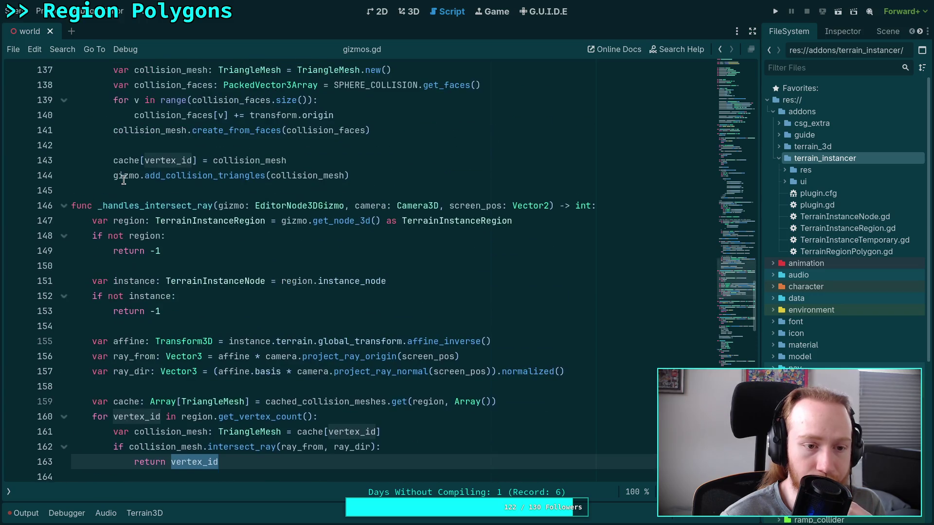
pyautogui.scroll(18, 123, 180)
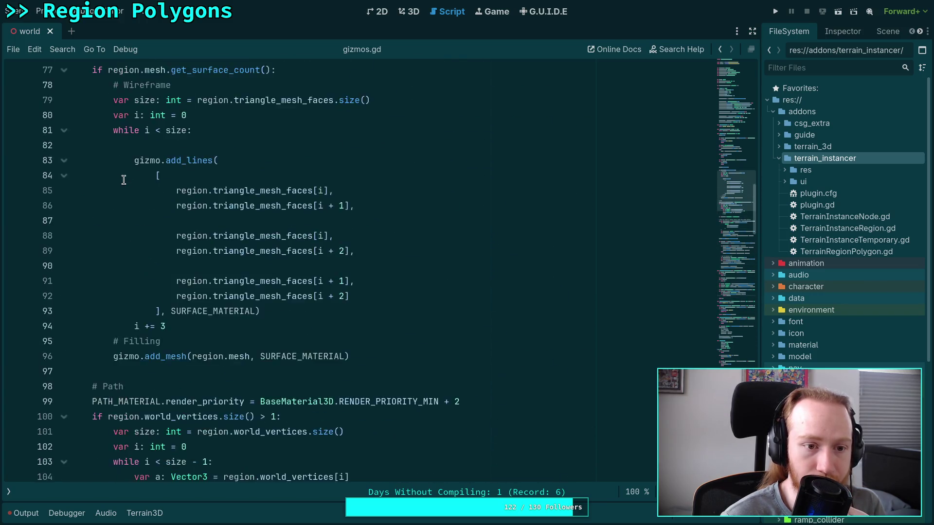
pyautogui.scroll(6, 124, 180)
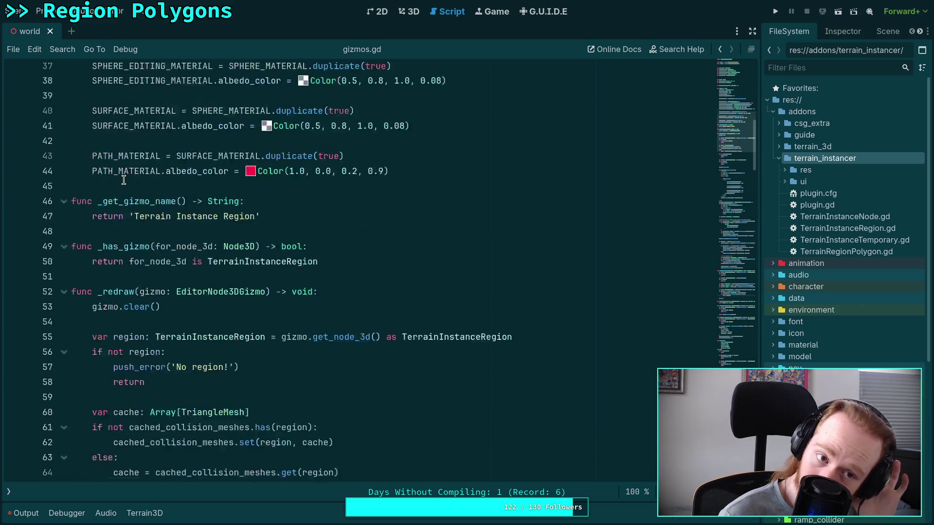
pyautogui.scroll(-18, 123, 180)
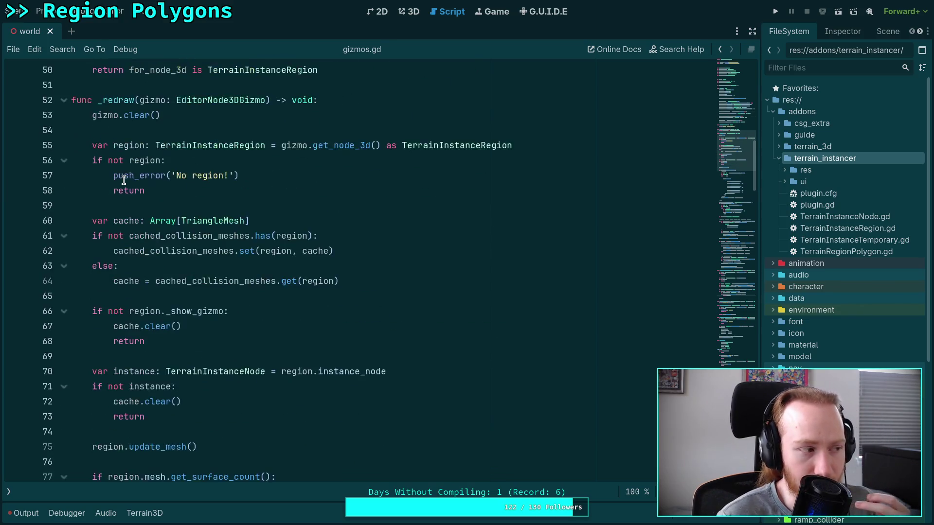
pyautogui.scroll(-20, 124, 180)
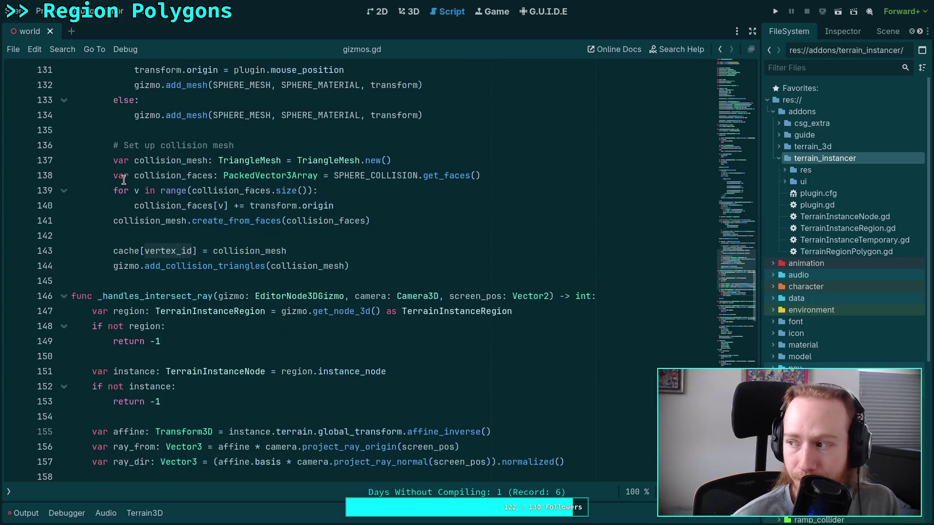
pyautogui.scroll(-2, 124, 180)
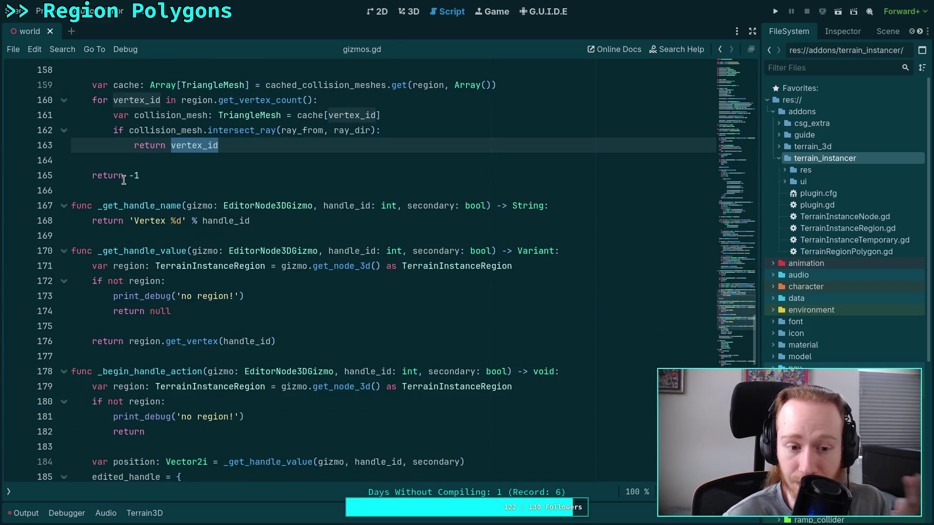
pyautogui.scroll(-2, 124, 180)
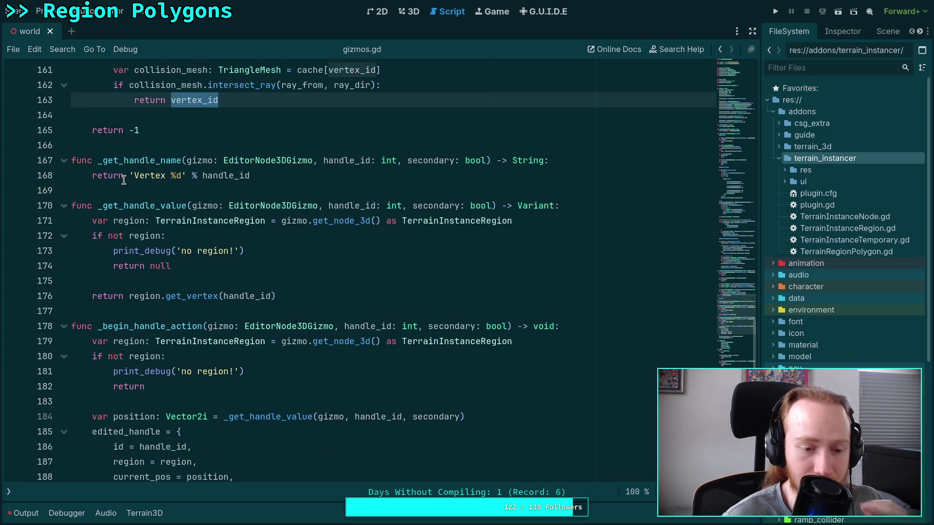
pyautogui.scroll(2, 123, 180)
pyautogui.scroll(9, 123, 180)
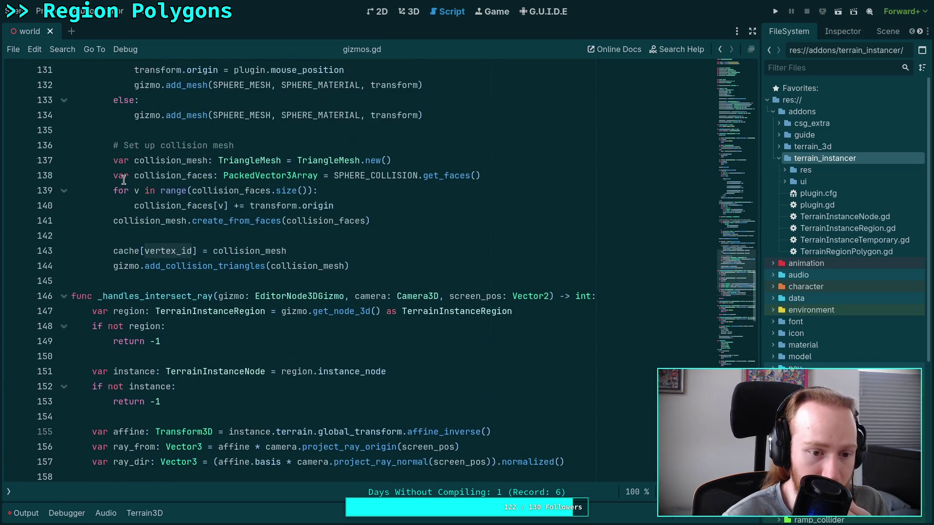
pyautogui.scroll(-3, 124, 180)
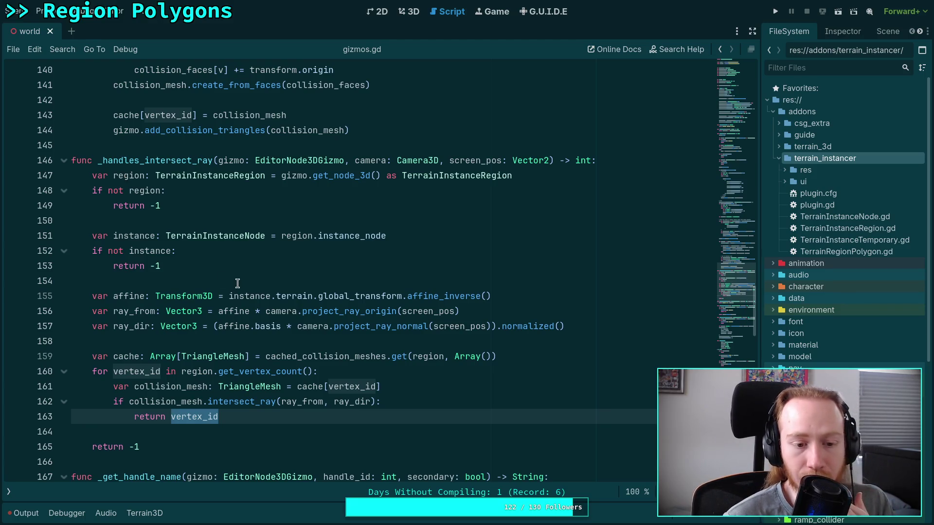
# Highlight region on line 160, clear it, then highlight every use of cache on line 161
pyautogui.doubleClick(208, 372)
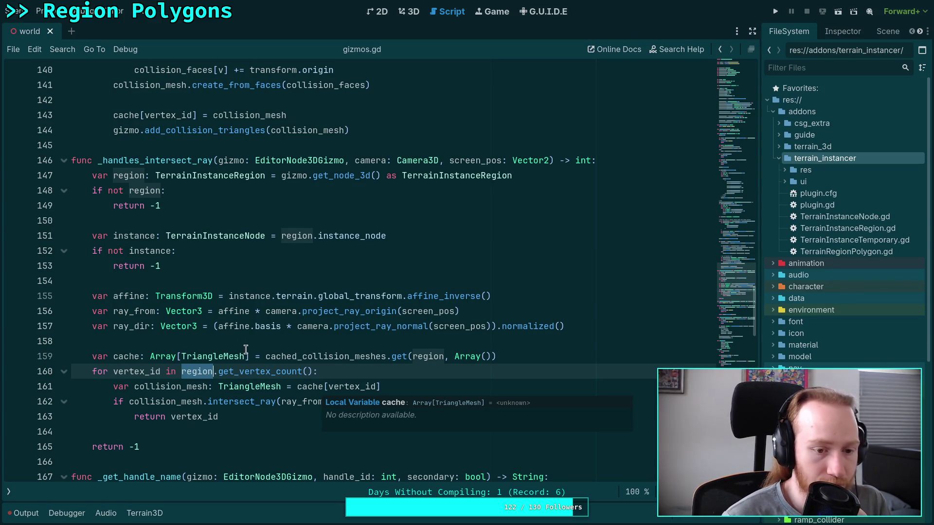
pyautogui.click(246, 349)
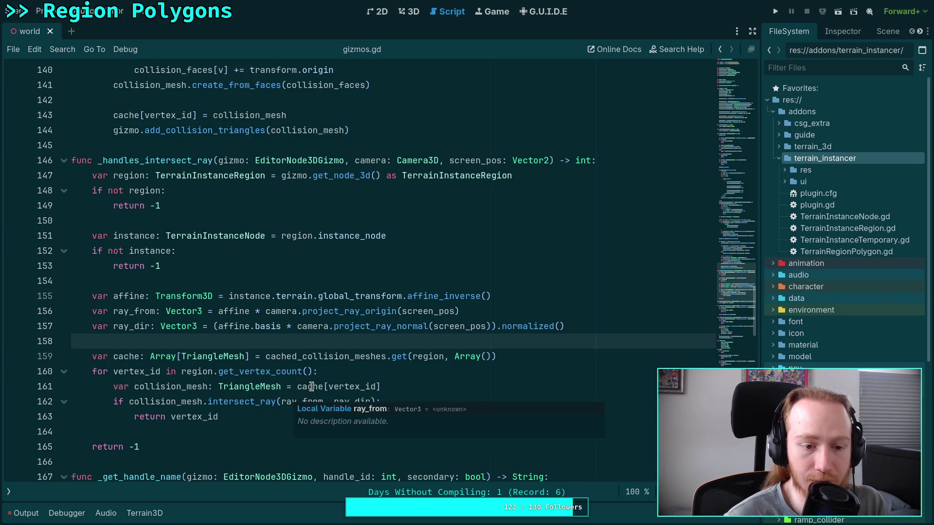
pyautogui.doubleClick(311, 387)
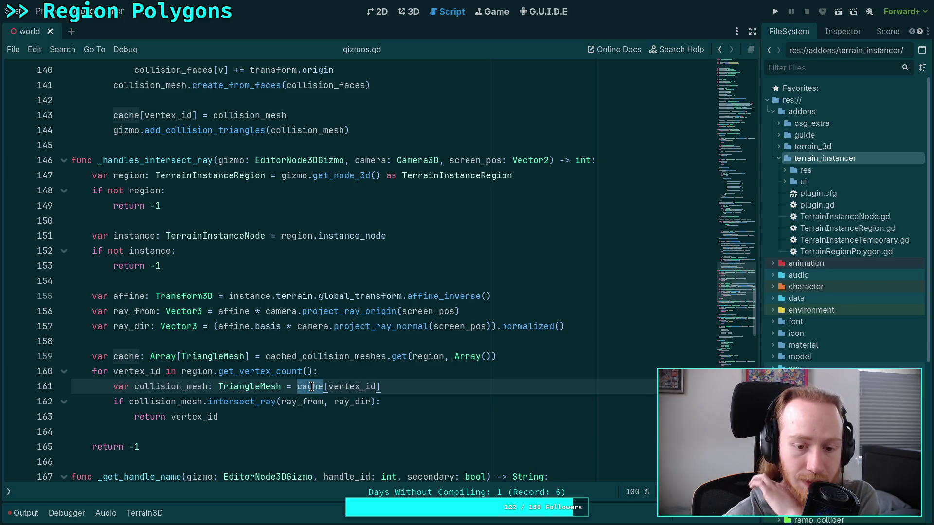
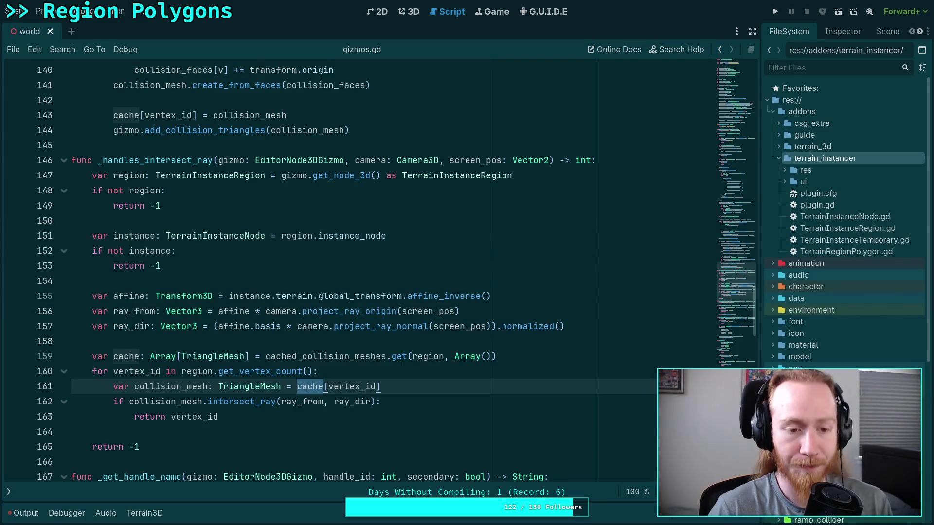
# Insert an empty line after the collision_mesh lookup on line 161 of gizmos.gd
pyautogui.moveTo(373, 359)
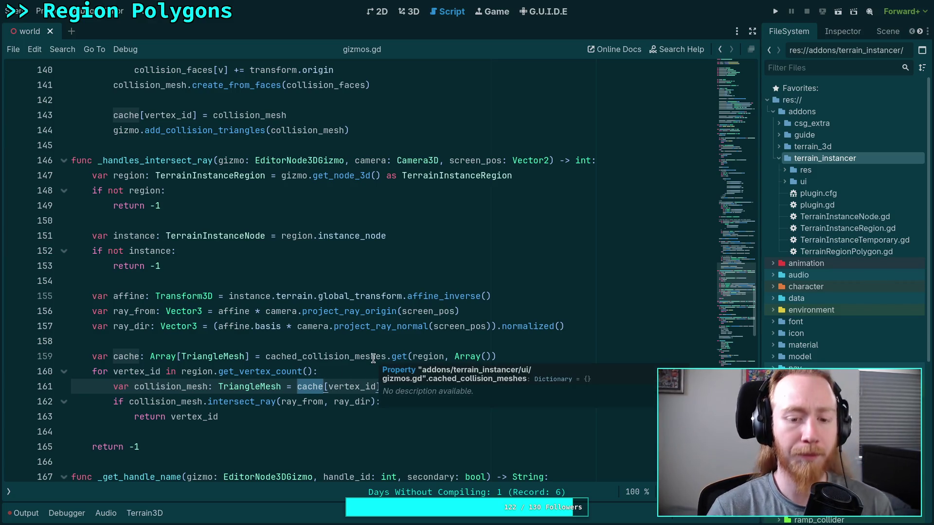
pyautogui.click(386, 337)
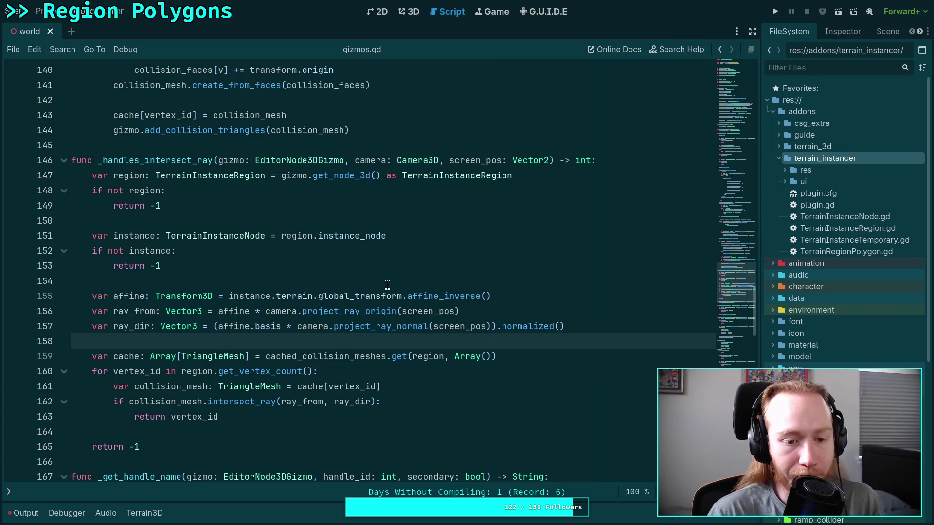
pyautogui.click(423, 385)
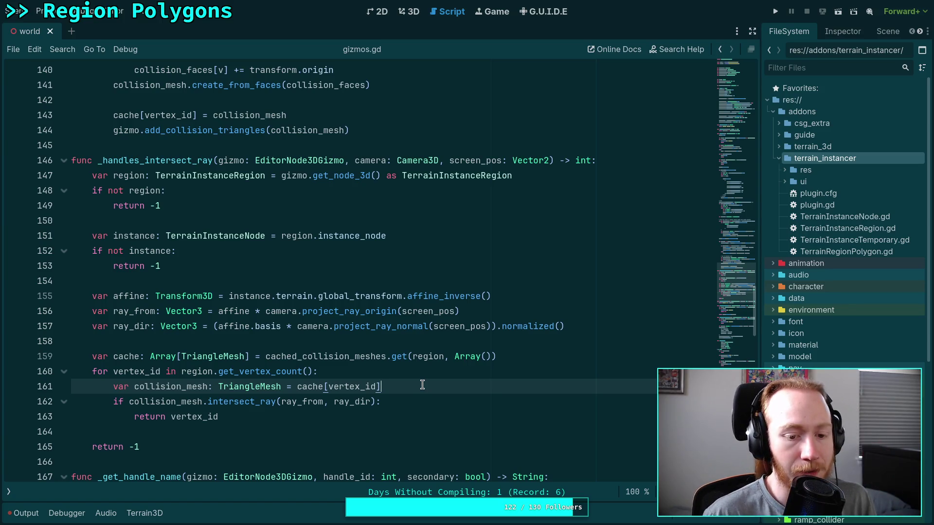
pyautogui.press('Return')
pyautogui.rightClick(270, 385)
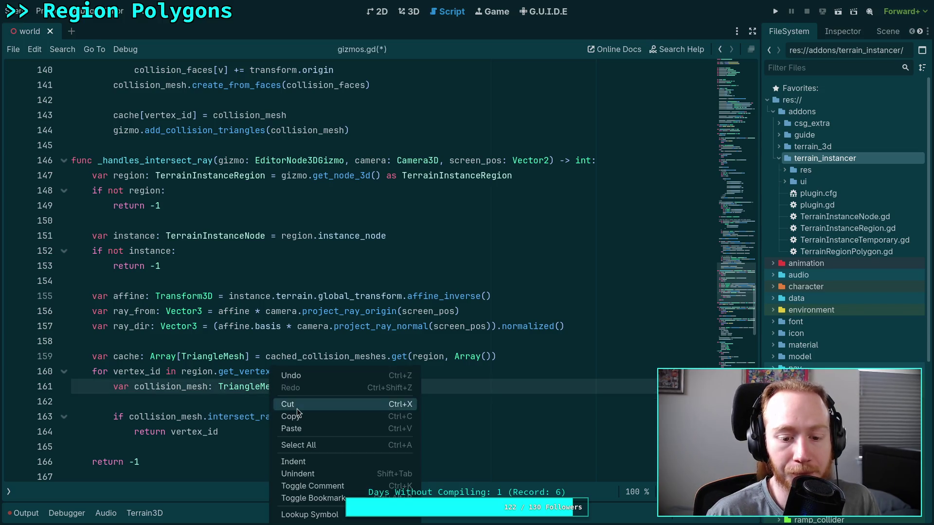
# Read the TriangleMesh class reference, then return to gizmos.gd from the script list
pyautogui.click(345, 515)
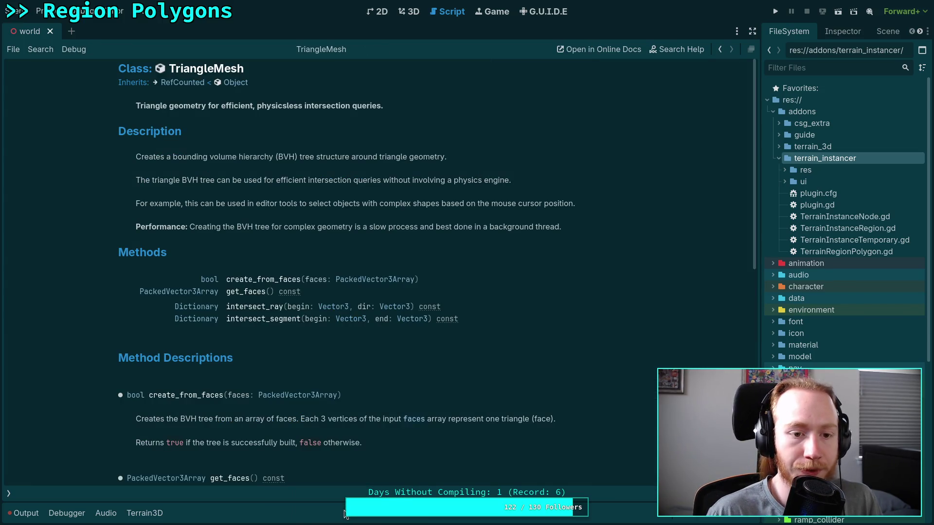
pyautogui.scroll(-1, 272, 348)
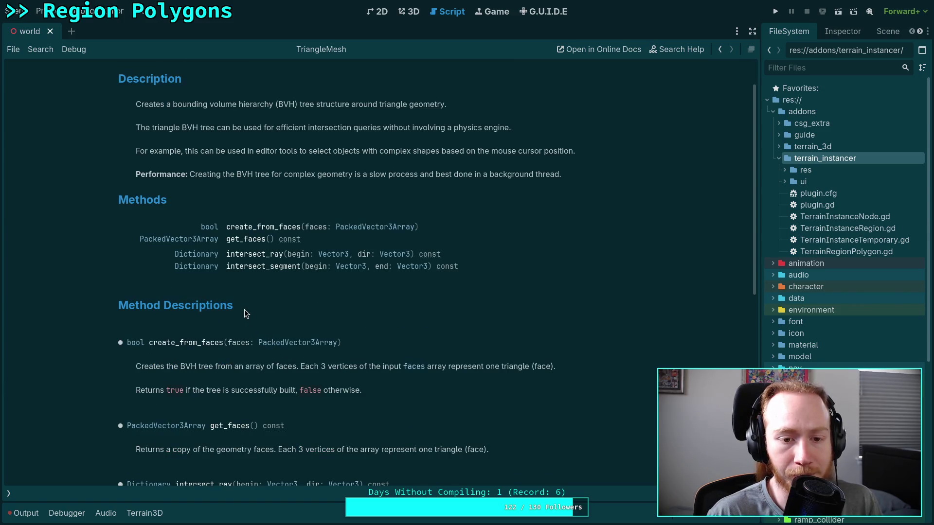
pyautogui.scroll(1, 244, 309)
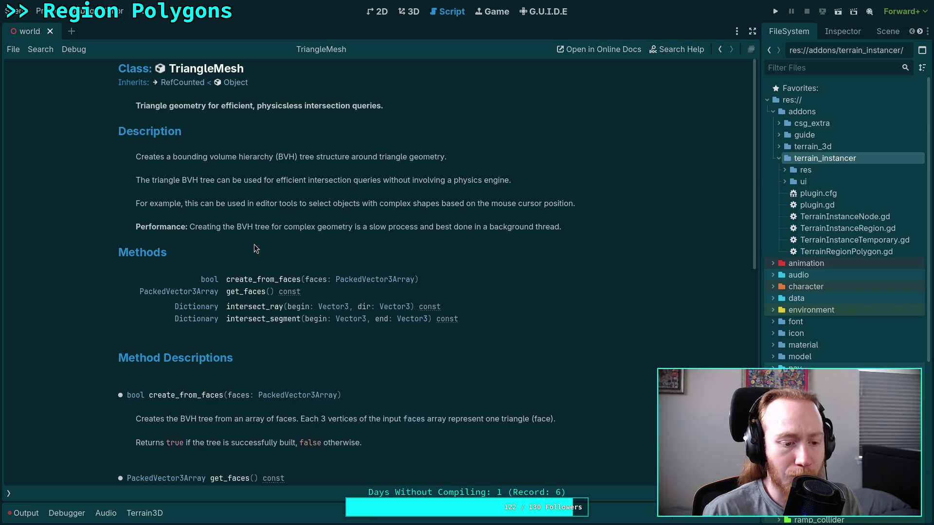
pyautogui.click(9, 494)
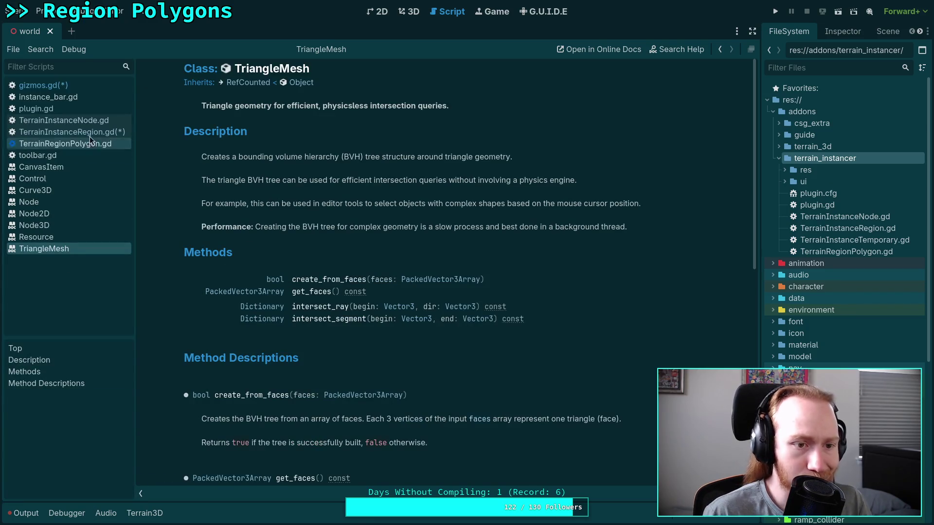
pyautogui.click(90, 133)
pyautogui.click(100, 86)
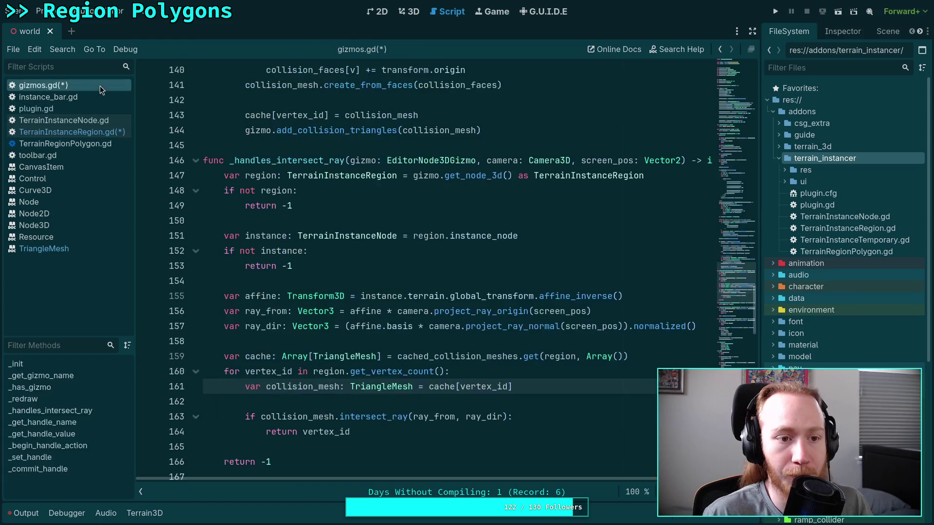
# Collapse the script list panel and place the caret on empty line 162
pyautogui.click(141, 492)
pyautogui.click(399, 395)
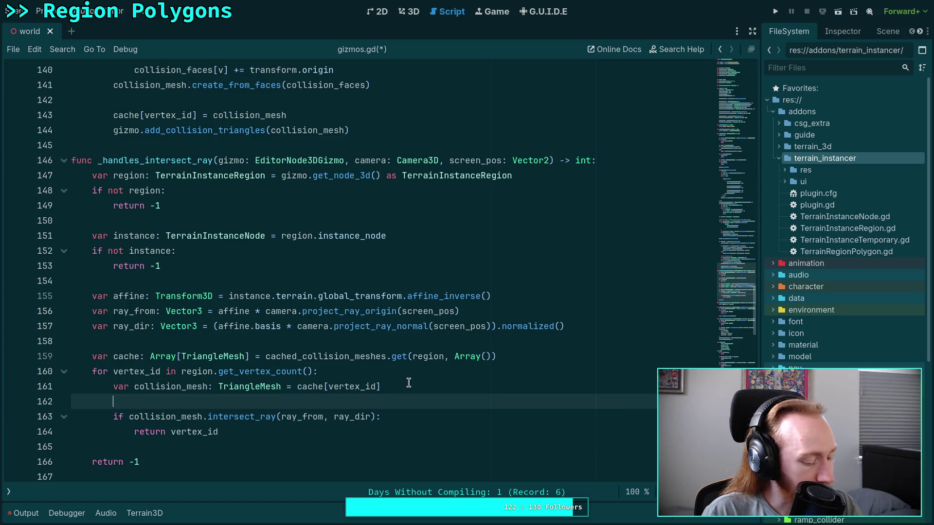
pyautogui.scroll(14, 409, 383)
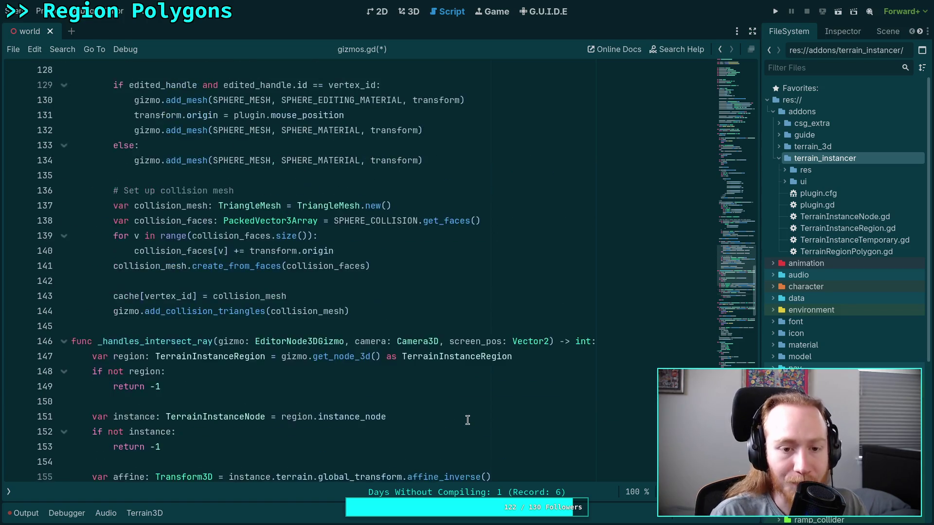
pyautogui.scroll(-15, 510, 361)
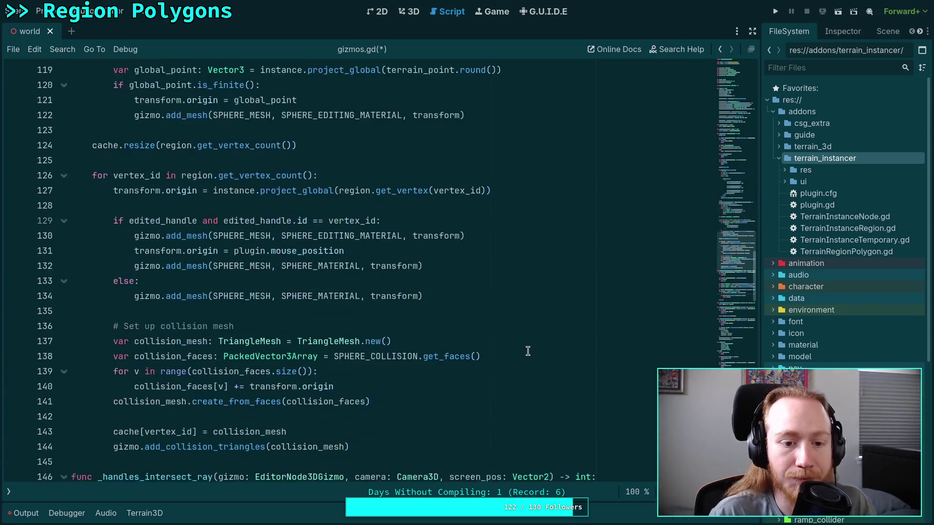
pyautogui.scroll(8, 467, 337)
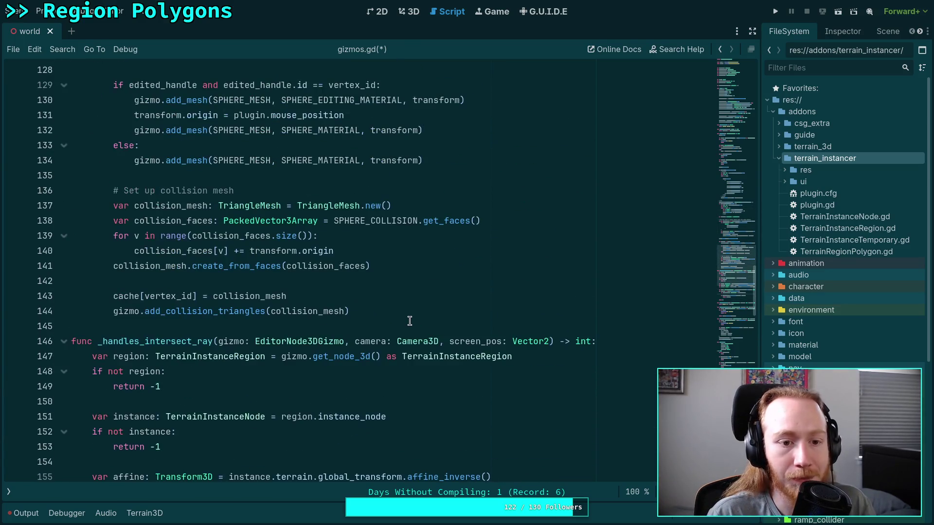
pyautogui.scroll(20, 286, 238)
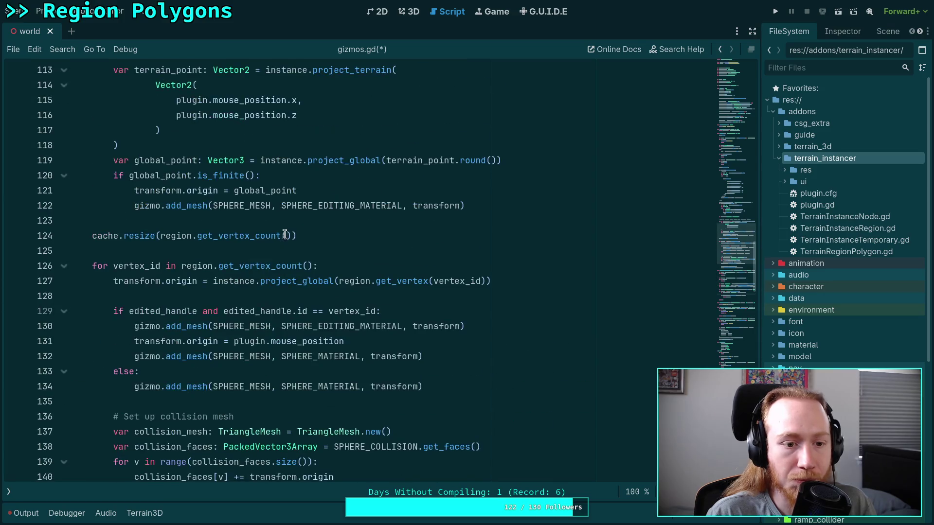
pyautogui.scroll(13, 728, 140)
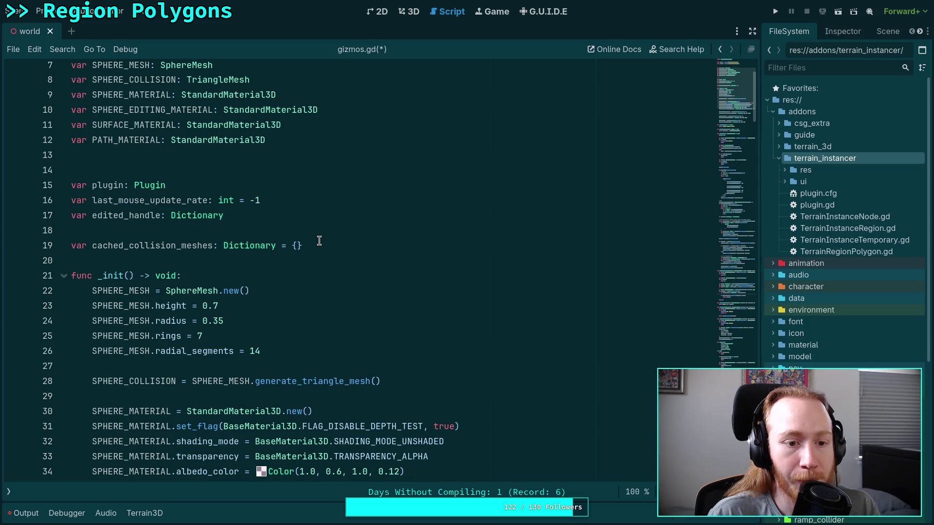
pyautogui.doubleClick(165, 246)
pyautogui.scroll(1, 168, 246)
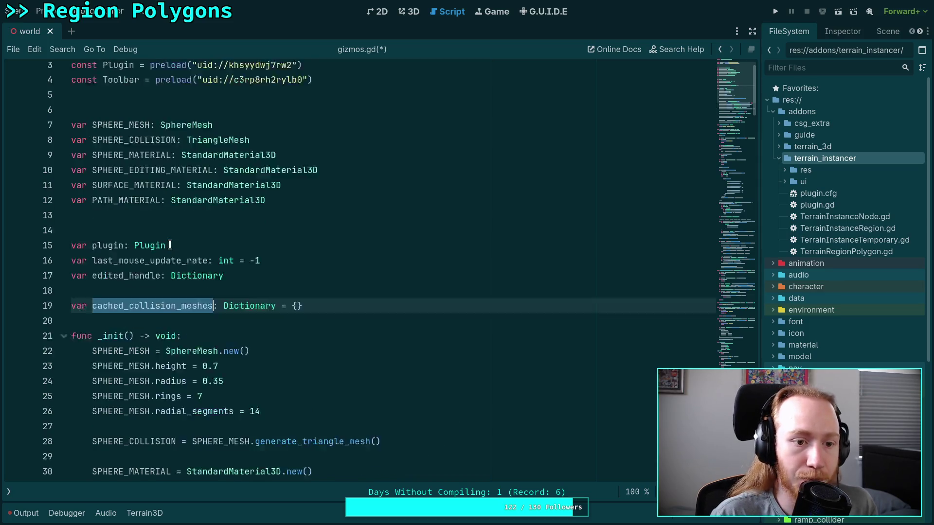
pyautogui.scroll(-3, 170, 244)
pyautogui.hotkey('ctrl', 'l')
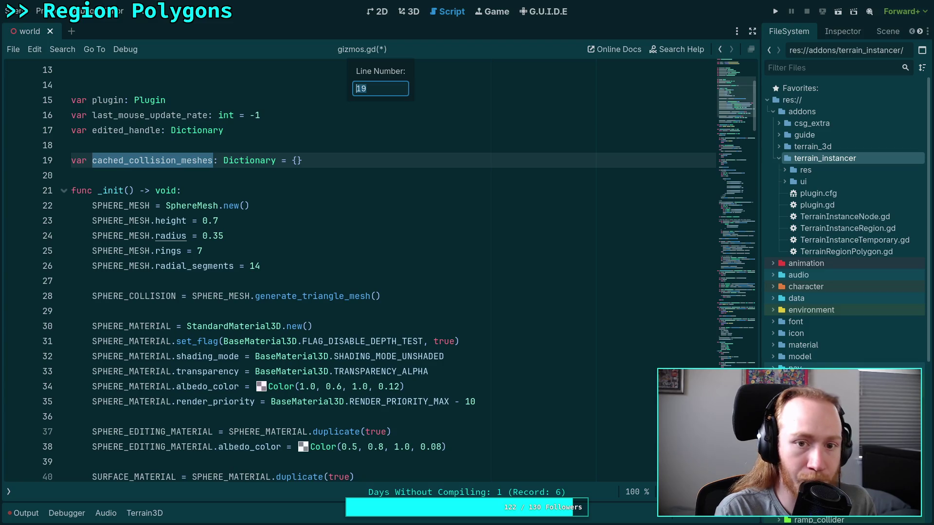
pyautogui.press('Escape')
pyautogui.hotkey('ctrl', 'f')
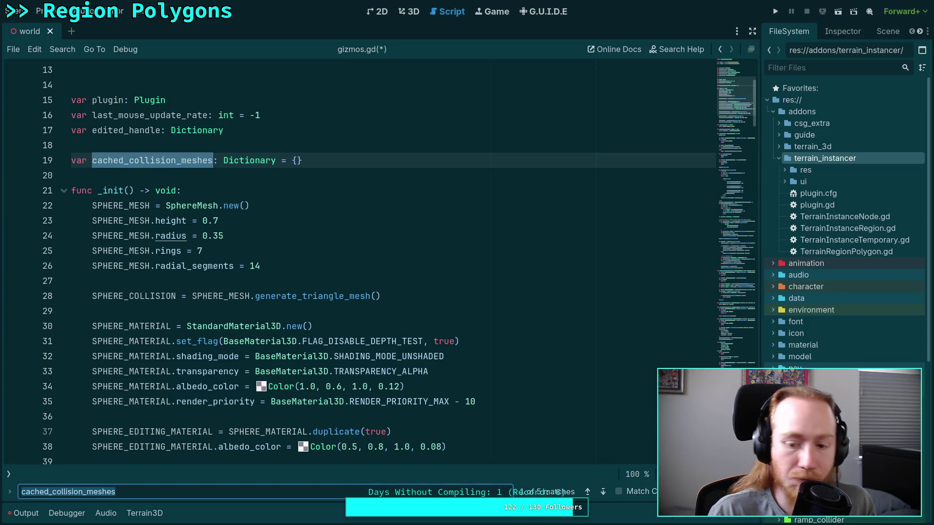
pyautogui.click(603, 491)
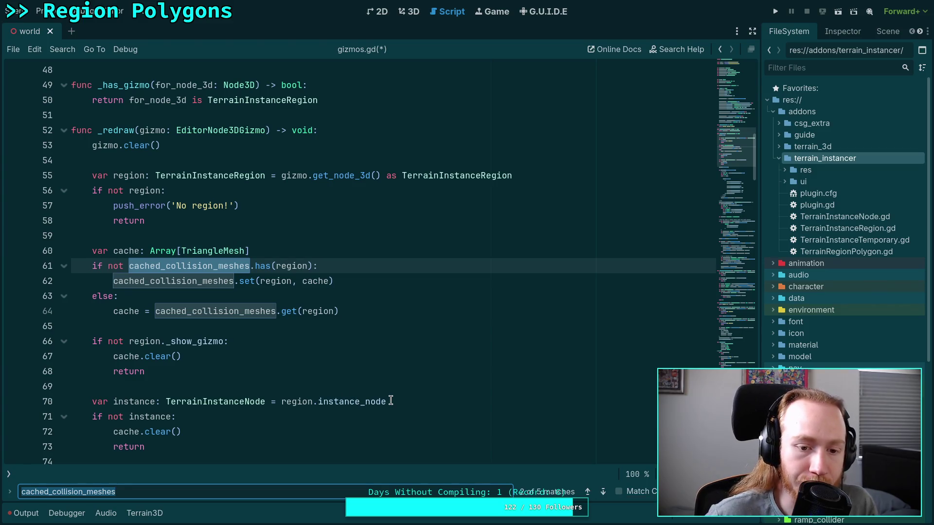
pyautogui.click(602, 492)
pyautogui.click(603, 493)
pyautogui.click(603, 492)
pyautogui.click(603, 493)
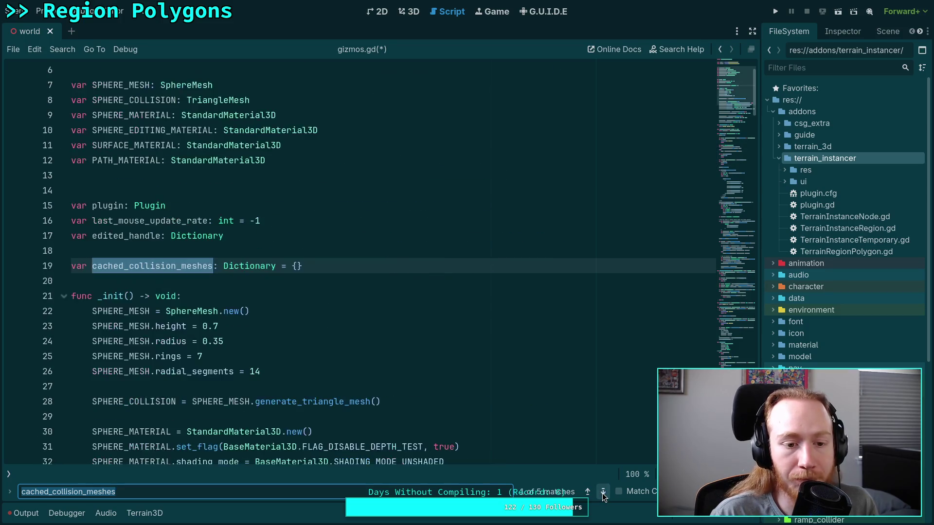
pyautogui.click(602, 493)
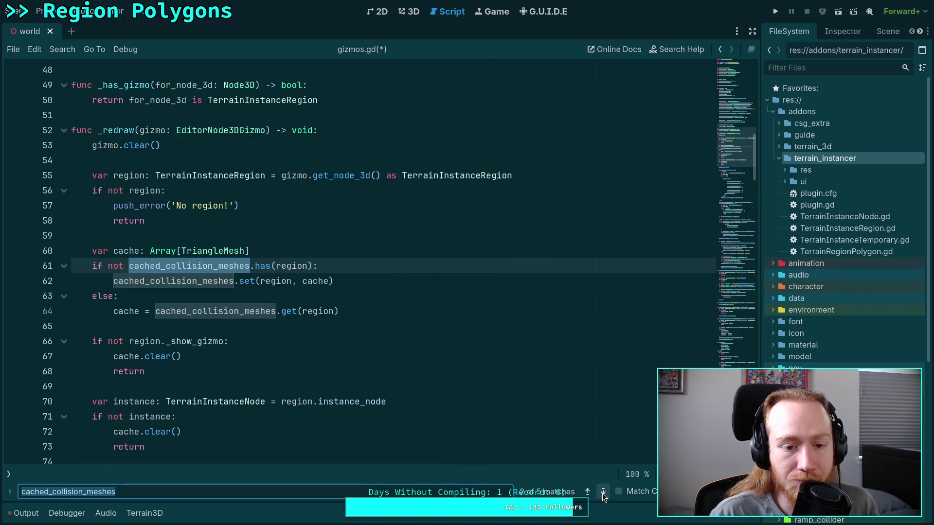
pyautogui.doubleClick(313, 281)
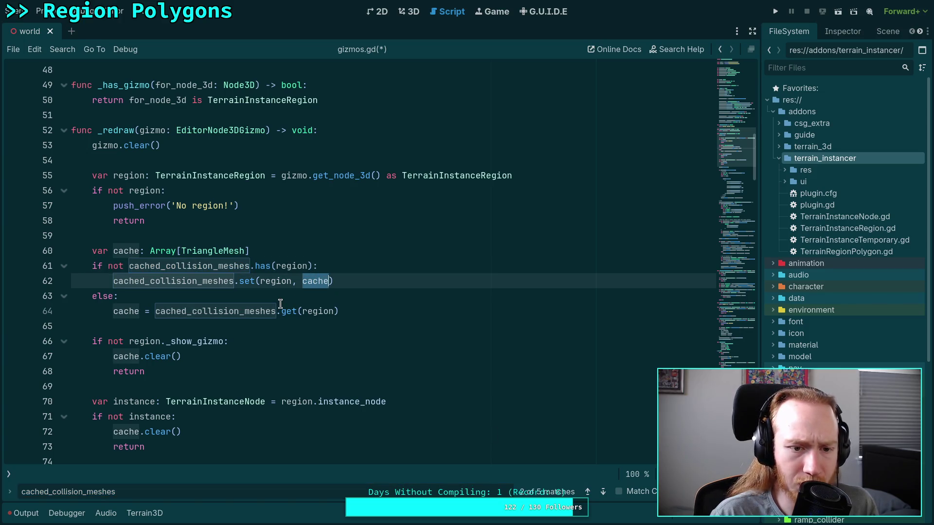
pyautogui.scroll(-2, 281, 305)
pyautogui.scroll(3, 241, 299)
pyautogui.scroll(-2, 204, 297)
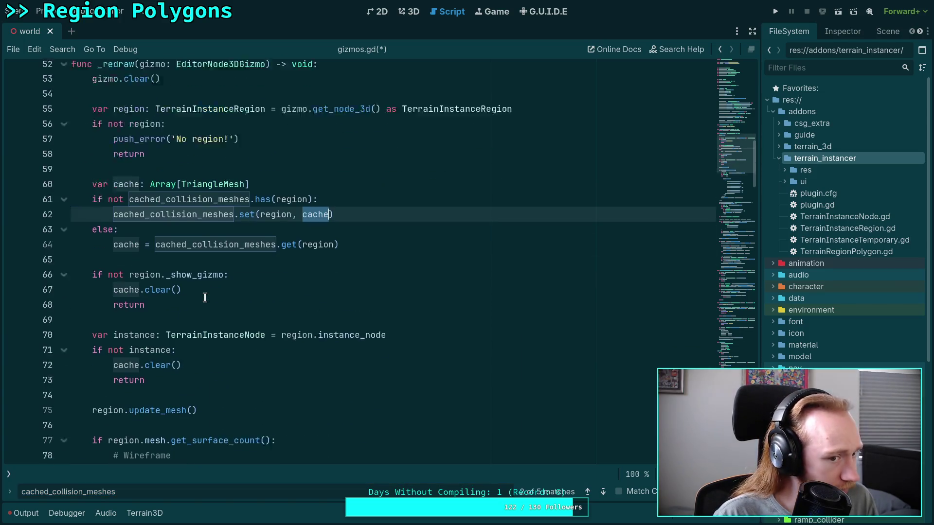
pyautogui.scroll(-10, 205, 298)
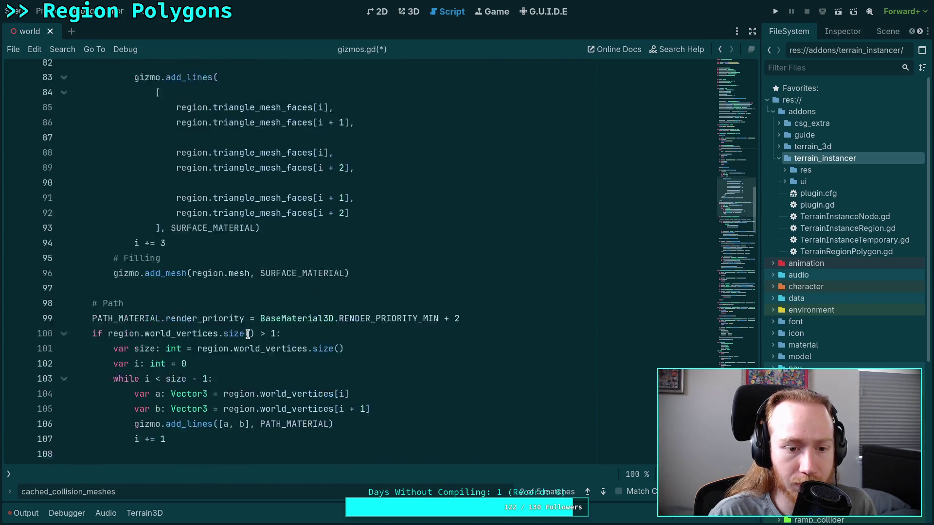
pyautogui.scroll(-10, 248, 334)
pyautogui.scroll(-2, 248, 333)
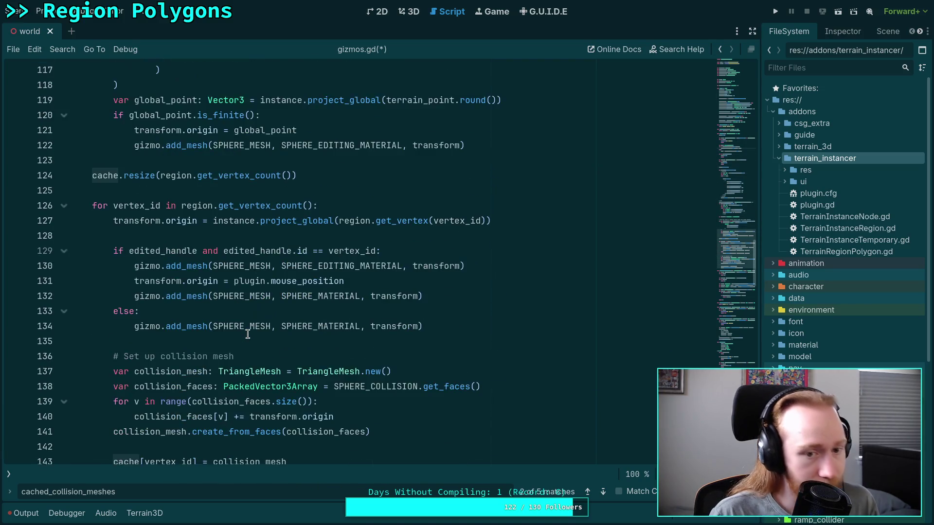
pyautogui.scroll(-2, 248, 334)
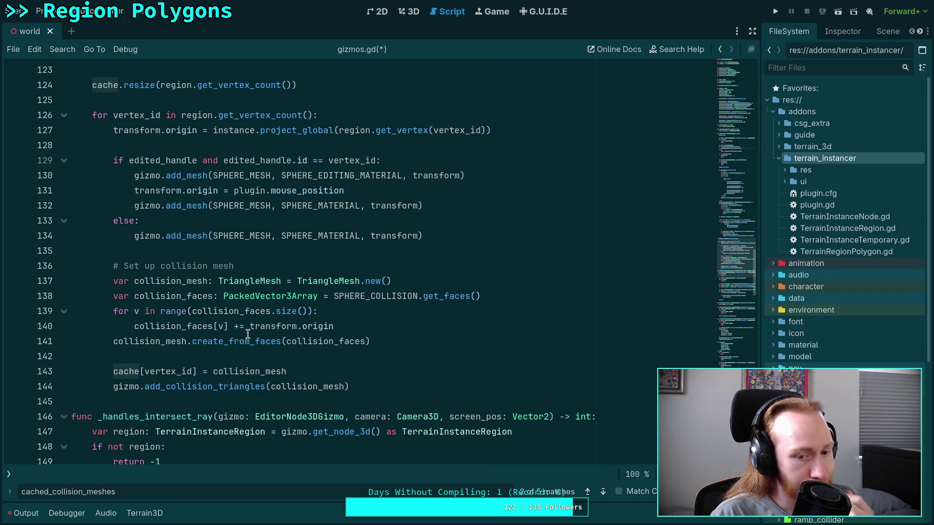
pyautogui.doubleClick(267, 325)
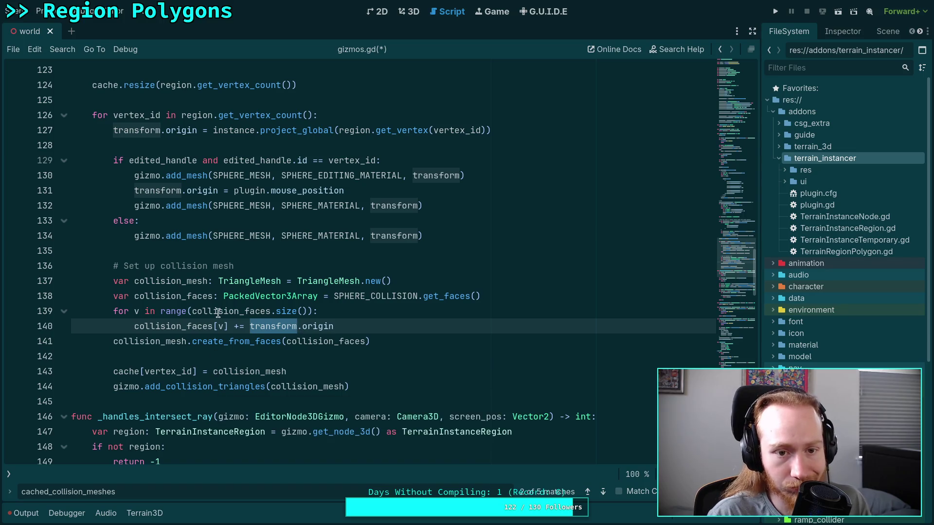
pyautogui.scroll(20, 348, 371)
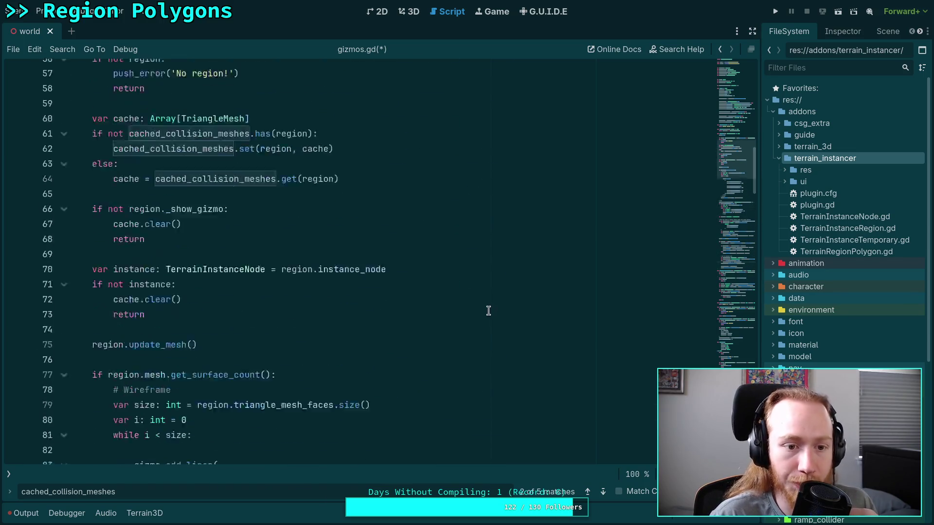
pyautogui.scroll(9, 453, 286)
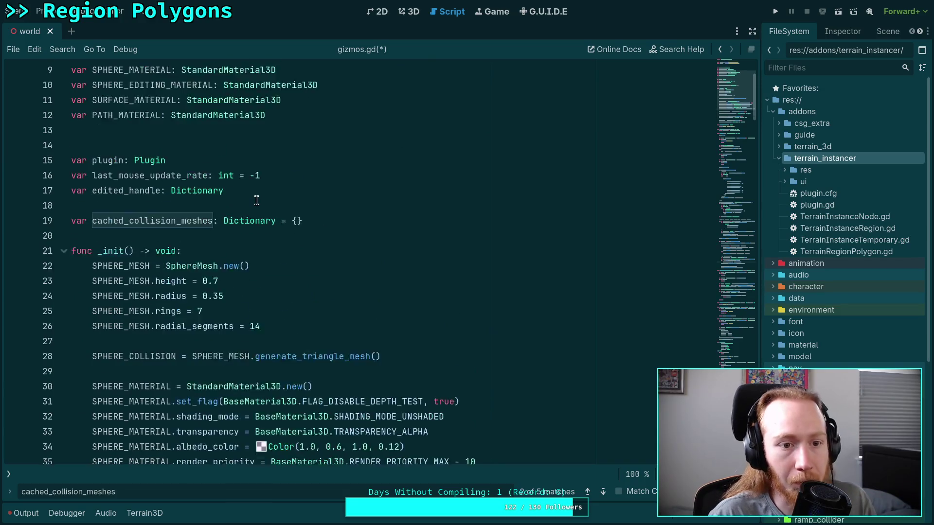
pyautogui.click(324, 263)
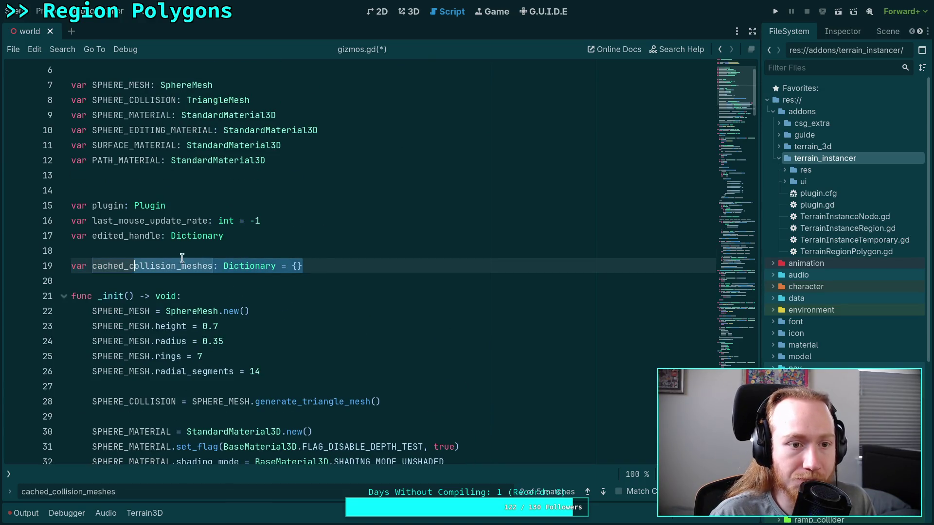
pyautogui.scroll(2, 324, 266)
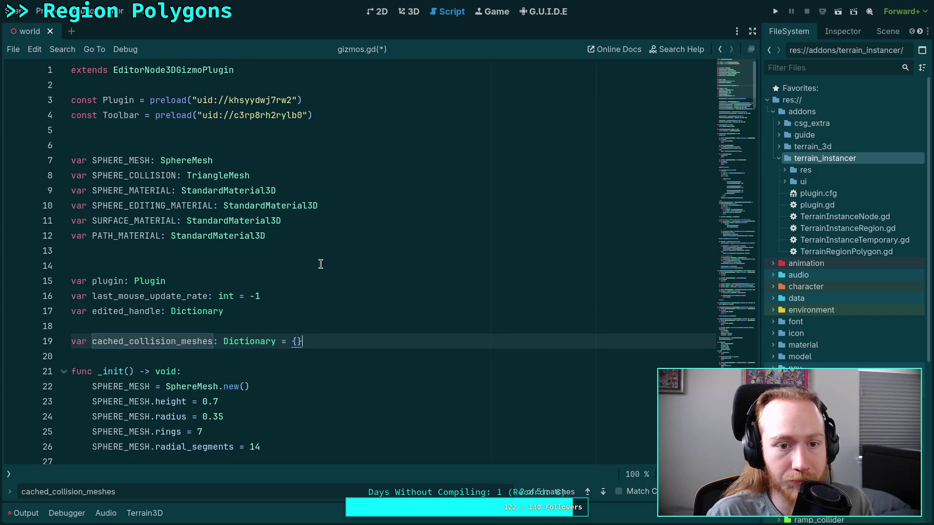
# Delete the cached_collision_meshes variable declaration and its blank line
pyautogui.doubleClick(151, 176)
pyautogui.rightClick(151, 175)
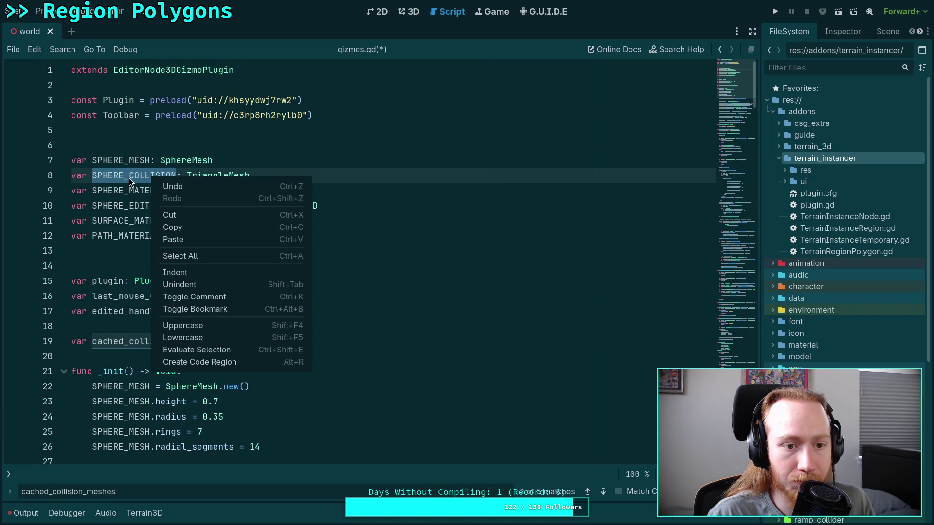
pyautogui.press('Escape')
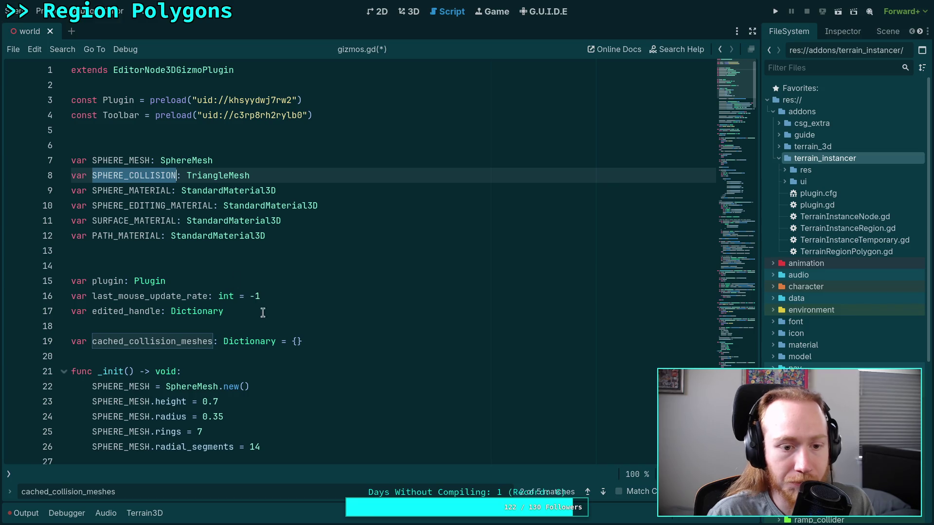
pyautogui.click(322, 339)
pyautogui.hotkey('shift', 'Up')
pyautogui.press('BackSpace')
pyautogui.press('BackSpace')
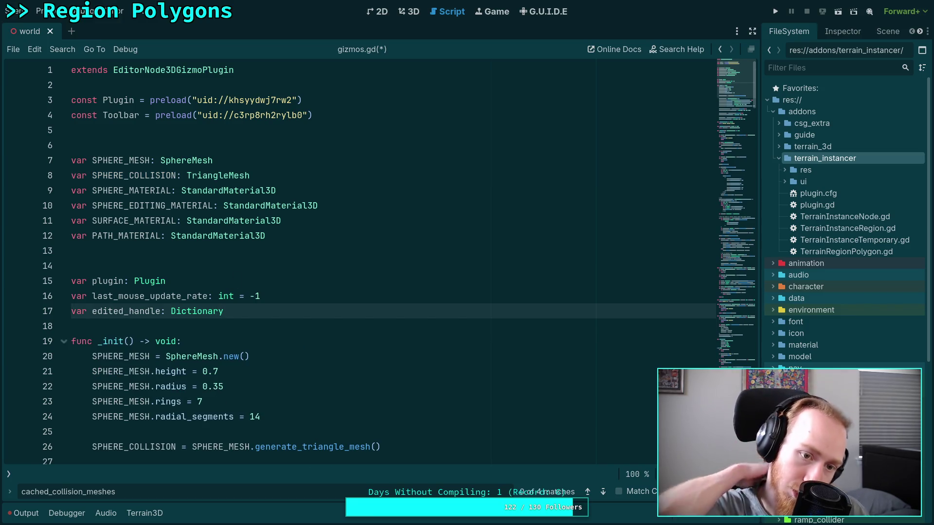
# Remove the cache lookup block in redraw and both cache.clear() lines
pyautogui.scroll(-6, 374, 319)
pyautogui.scroll(-9, 374, 318)
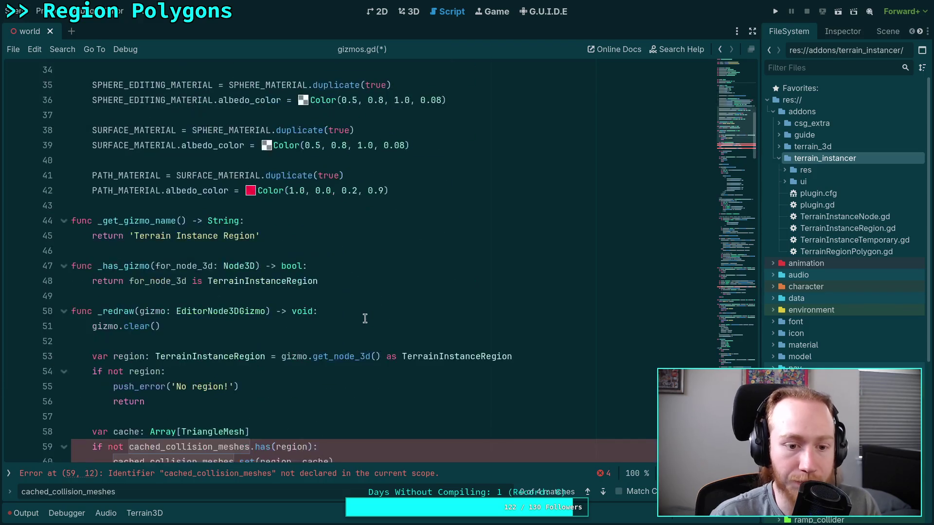
pyautogui.moveTo(343, 310); pyautogui.dragTo(23, 243)
pyautogui.press('BackSpace')
pyautogui.press('BackSpace')
pyautogui.press('BackSpace')
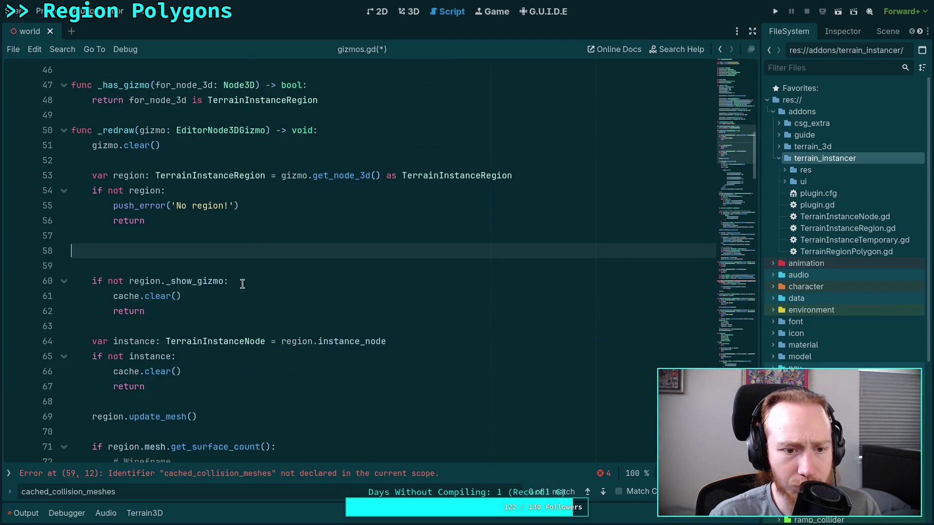
pyautogui.tripleClick(212, 271)
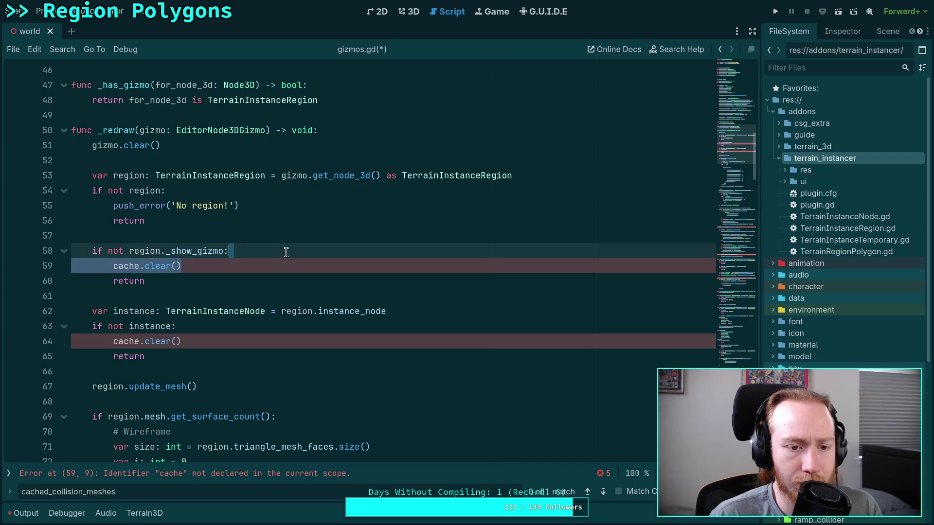
pyautogui.press('BackSpace')
pyautogui.press('BackSpace')
pyautogui.tripleClick(212, 326)
pyautogui.press('BackSpace')
pyautogui.press('BackSpace')
# Delete the cache.resize line and the collision_mesh cache assignment line
pyautogui.scroll(-19, 243, 314)
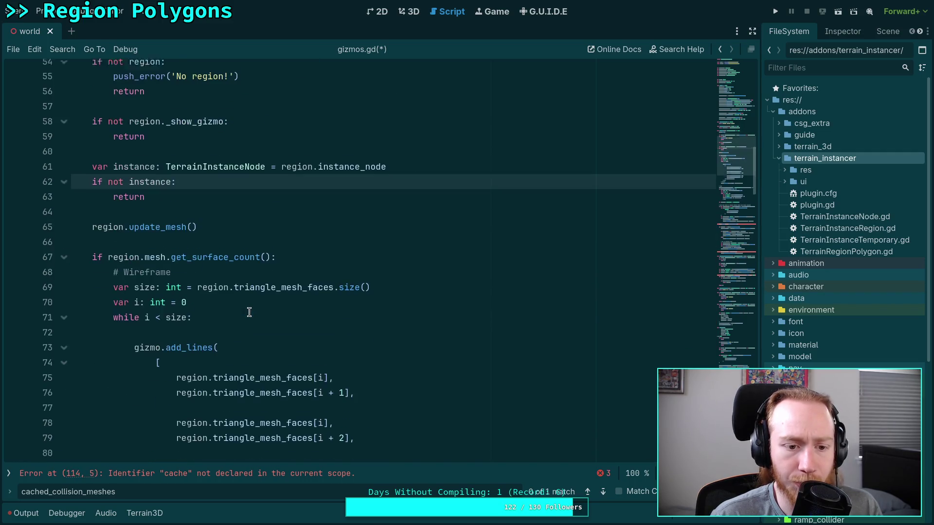
pyautogui.scroll(1, 249, 313)
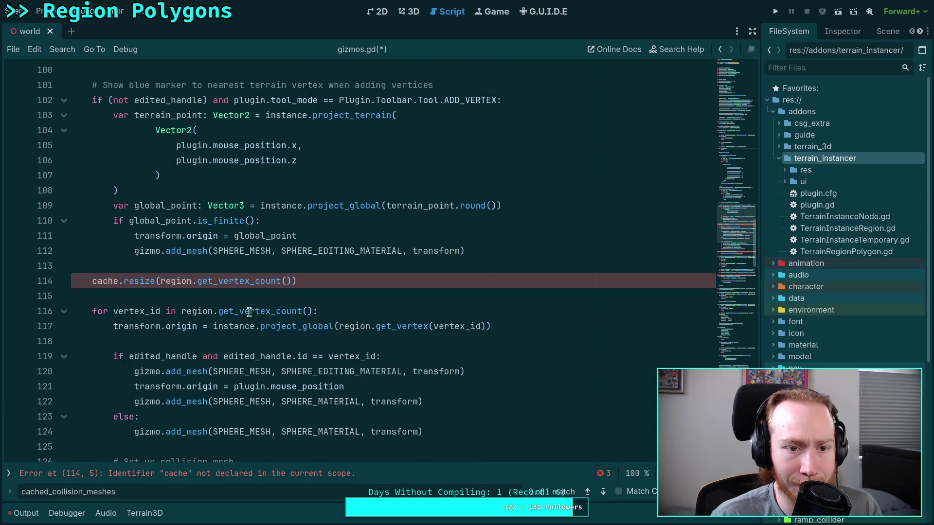
pyautogui.tripleClick(331, 281)
pyautogui.press('BackSpace')
pyautogui.press('BackSpace')
pyautogui.press('BackSpace')
pyautogui.scroll(-4, 291, 353)
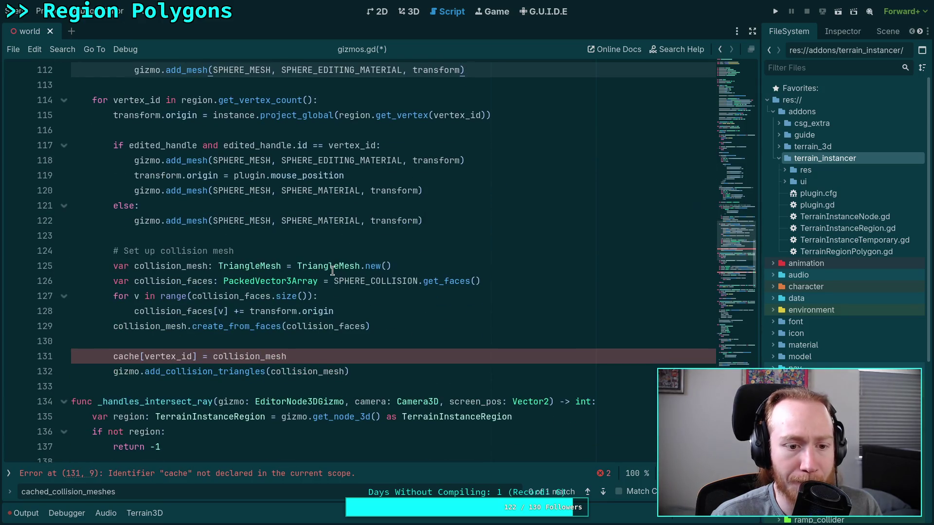
pyautogui.scroll(1, 314, 359)
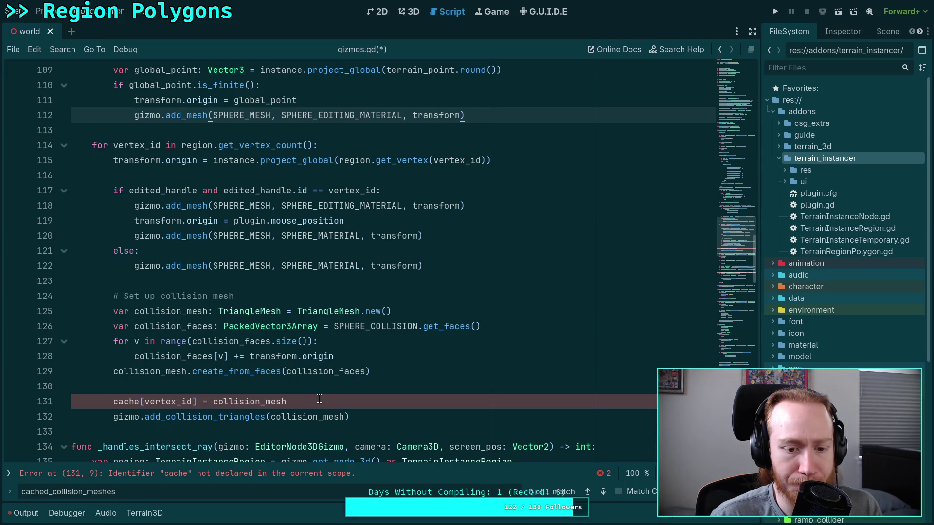
pyautogui.doubleClick(268, 404)
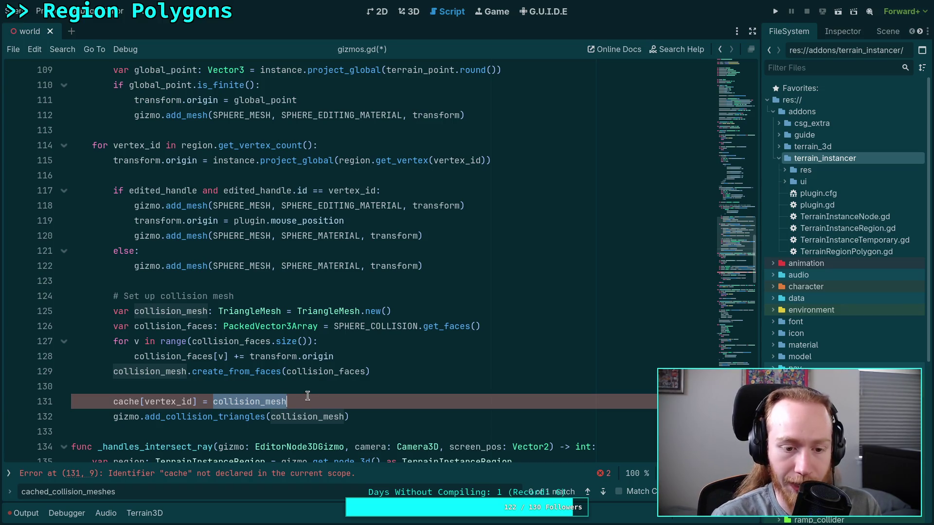
pyautogui.click(319, 393)
pyautogui.moveTo(319, 393); pyautogui.dragTo(308, 386)
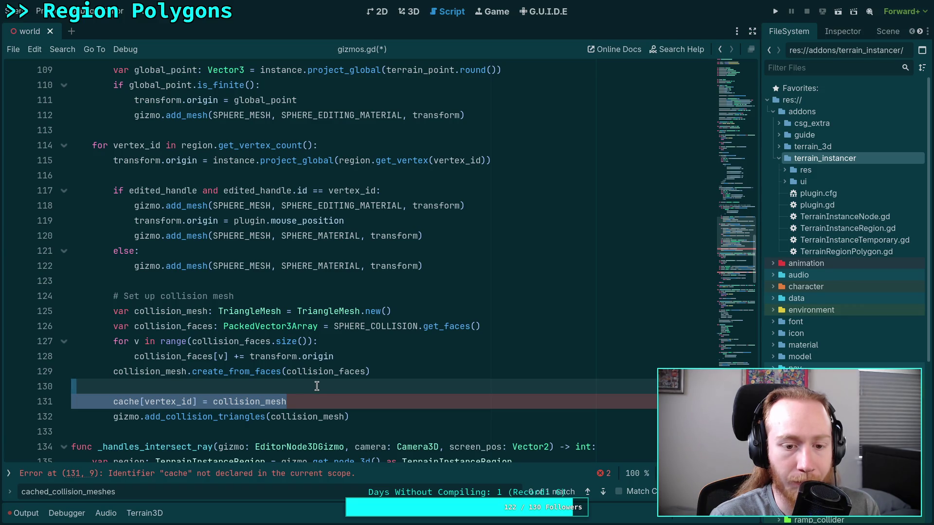
pyautogui.press('BackSpace')
pyautogui.press('BackSpace')
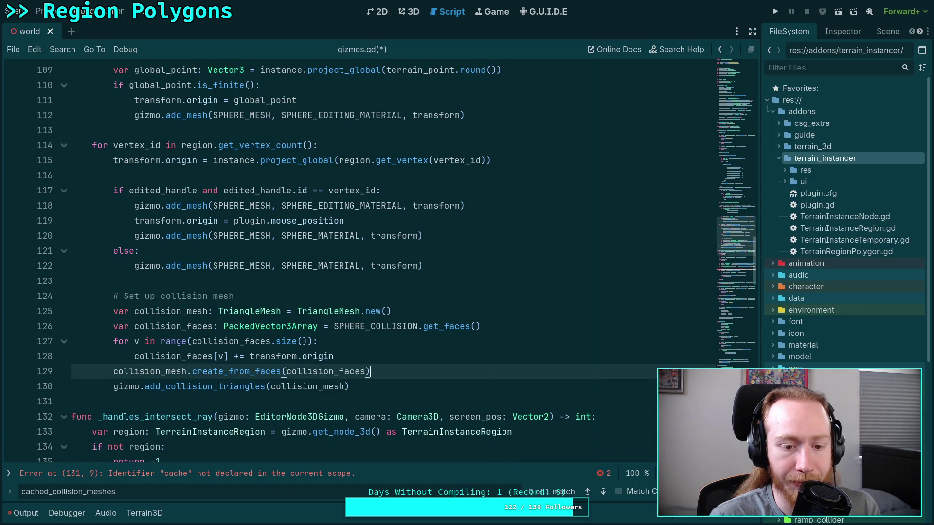
# Delete the var cache line in _handles_intersect_ray and open a new line inside the vertex loop
pyautogui.doubleClick(229, 372)
pyautogui.scroll(-5, 229, 365)
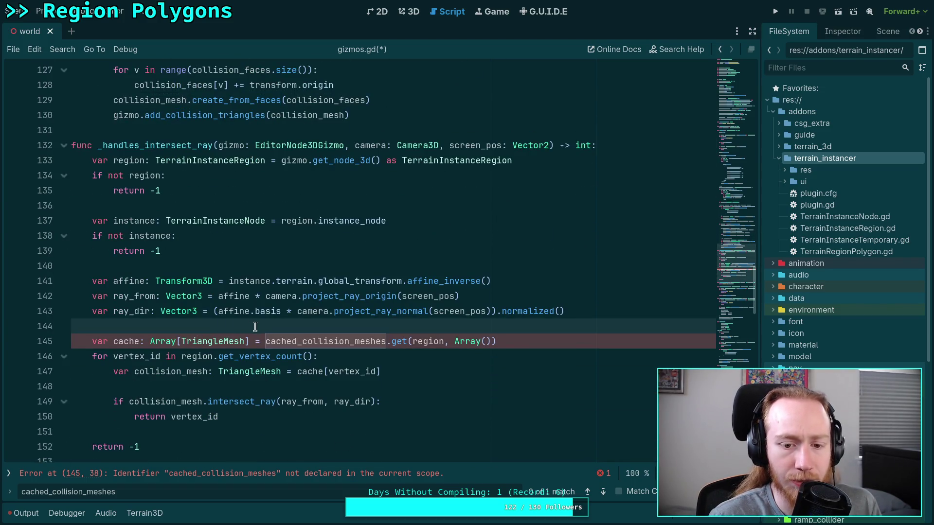
pyautogui.scroll(1, 301, 326)
pyautogui.scroll(-2, 355, 323)
pyautogui.moveTo(523, 301); pyautogui.dragTo(526, 286)
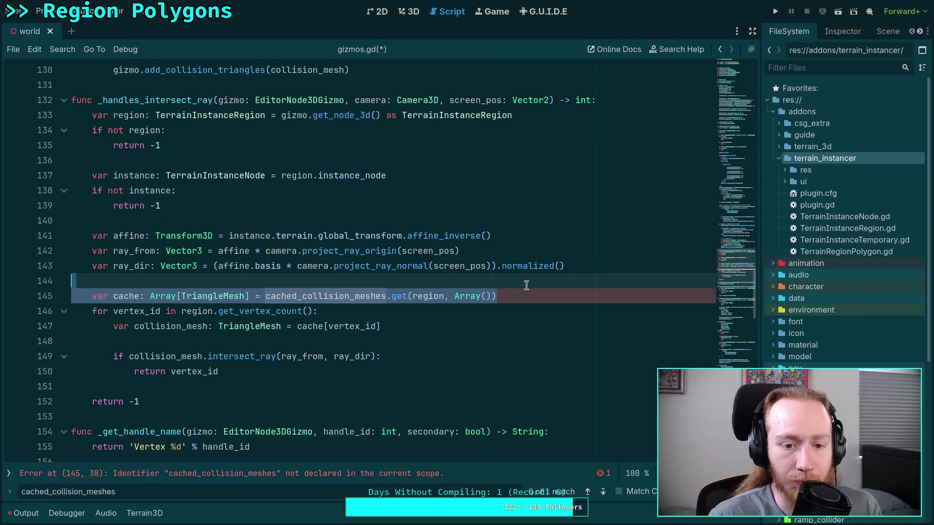
pyautogui.press('BackSpace')
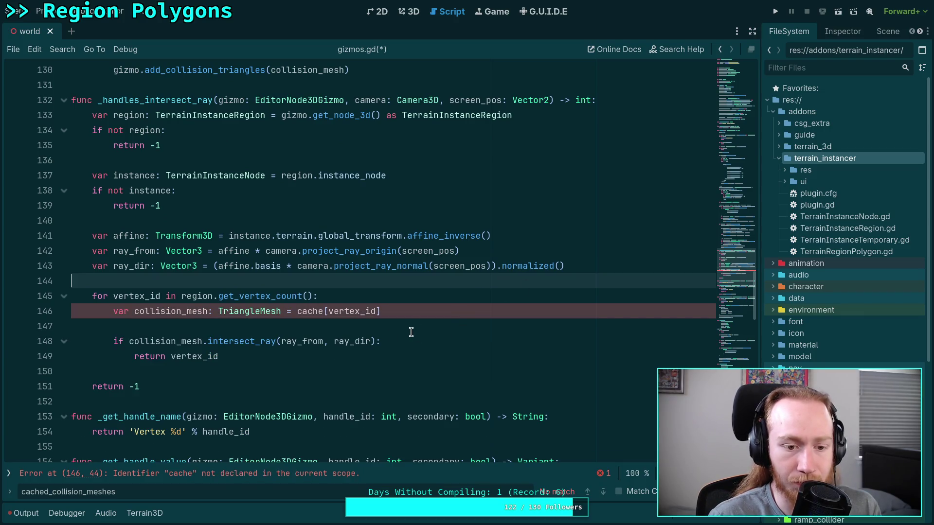
pyautogui.click(390, 301)
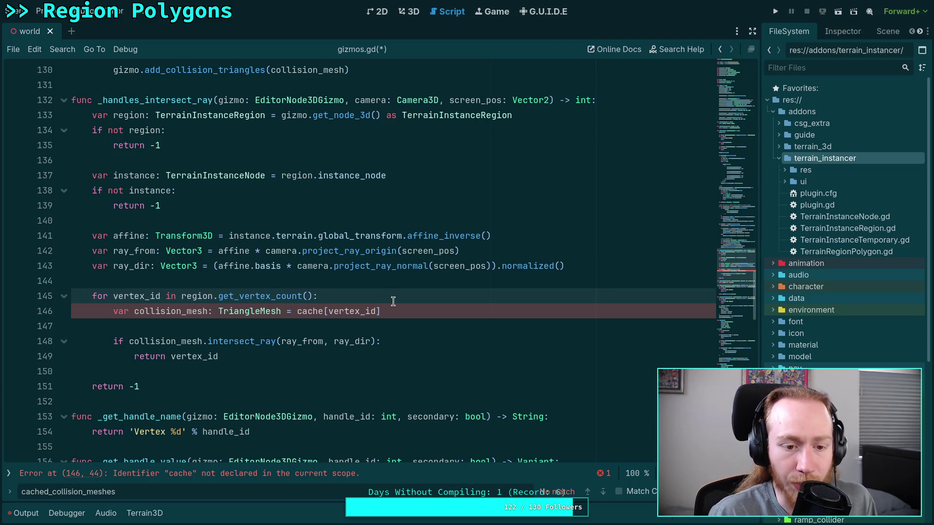
pyautogui.press('Return')
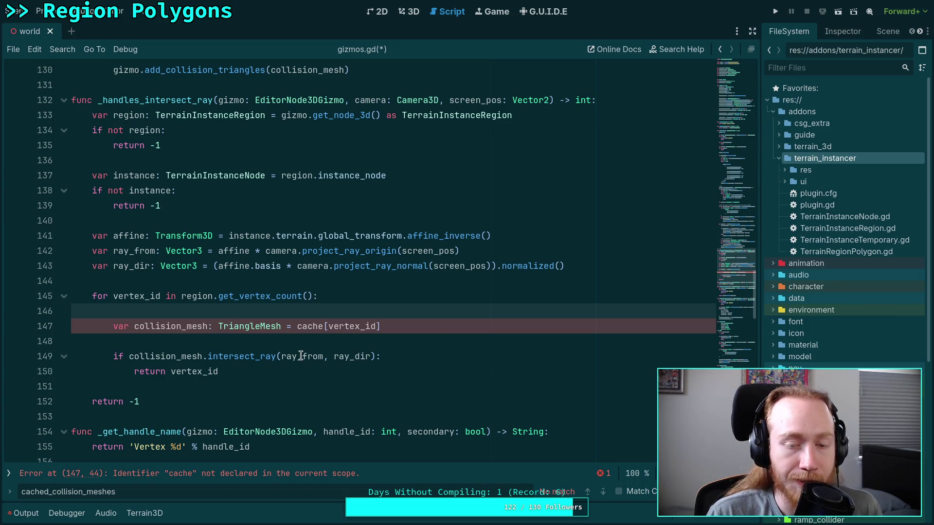
pyautogui.moveTo(336, 351)
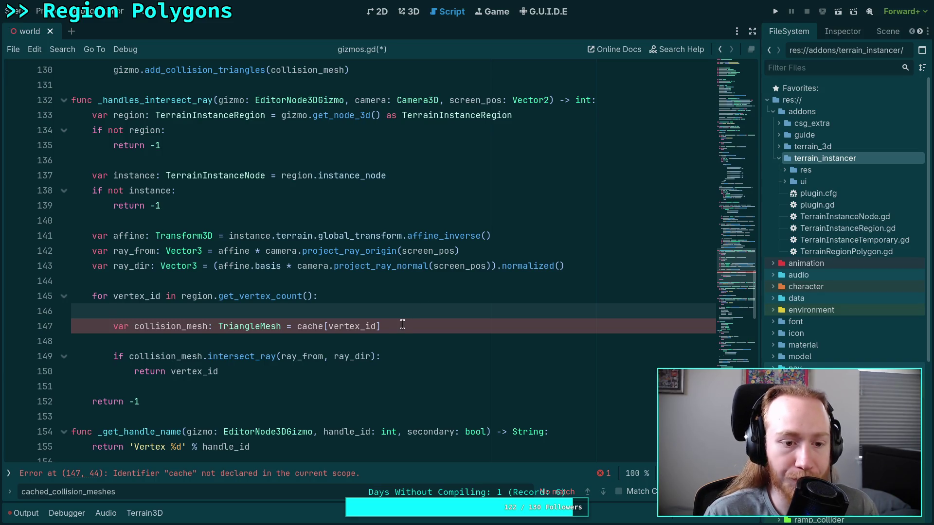
# Begin changing the intersect_ray origin on line 149 from ray_from to ray_from - vertex
pyautogui.click(324, 359)
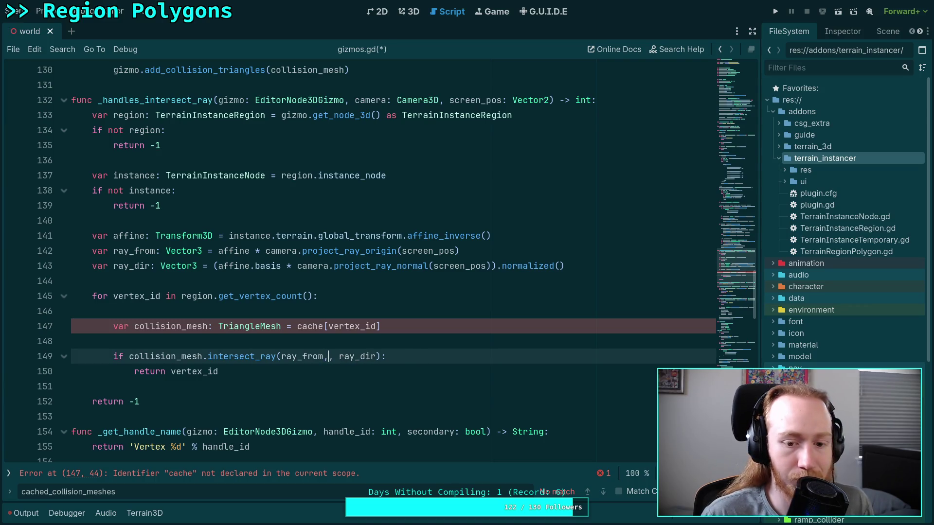
pyautogui.write('.s')
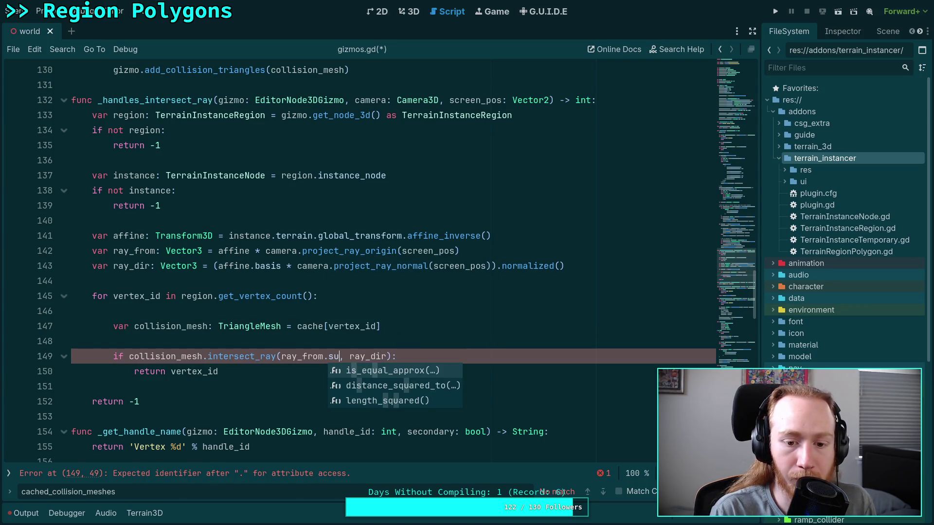
pyautogui.press('BackSpace')
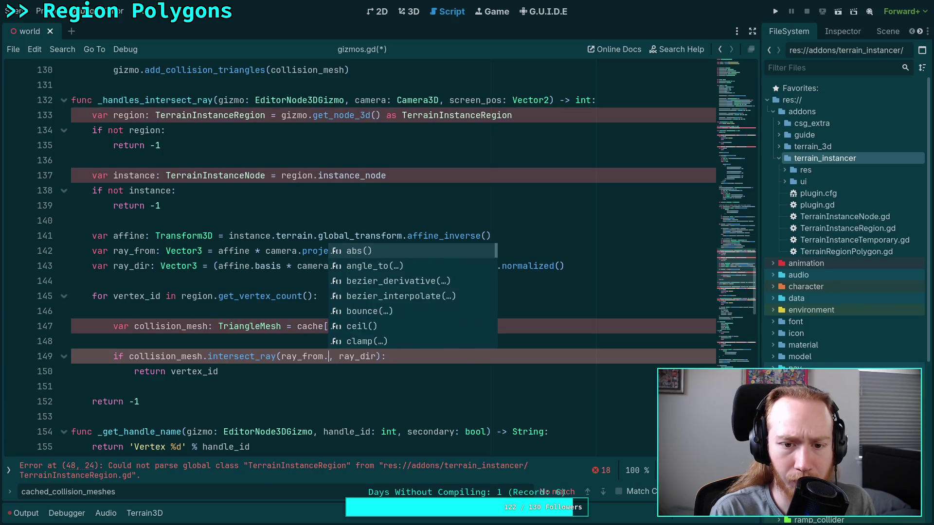
pyautogui.write('add')
pyautogui.press('BackSpace')
pyautogui.press('BackSpace')
pyautogui.press('BackSpace')
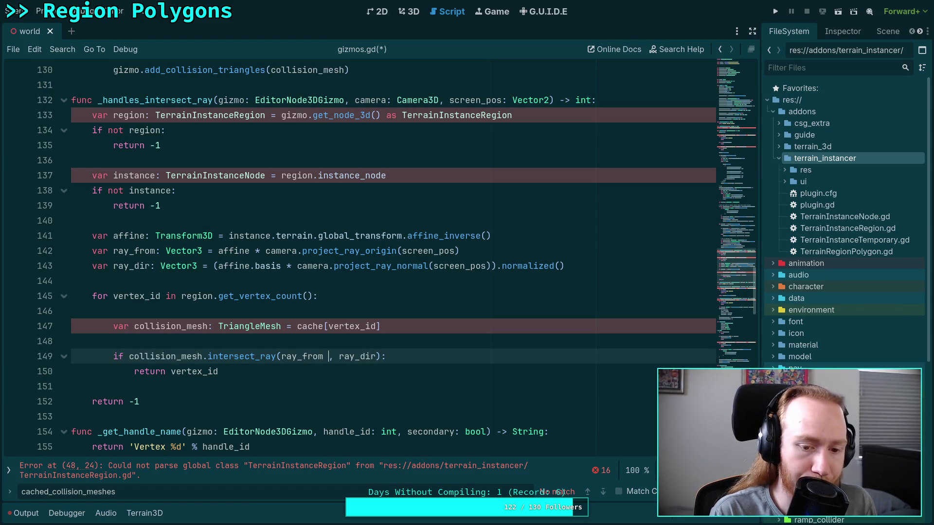
pyautogui.write('- ')
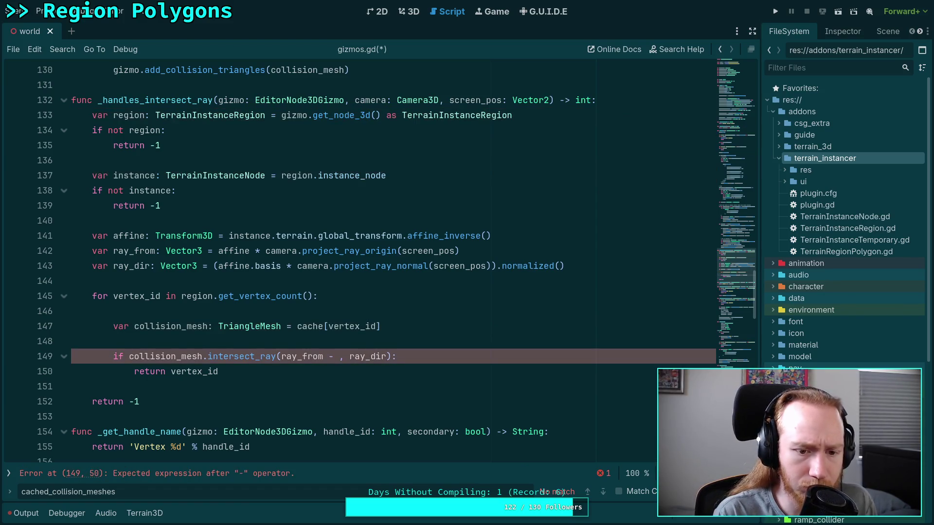
pyautogui.write('vert')
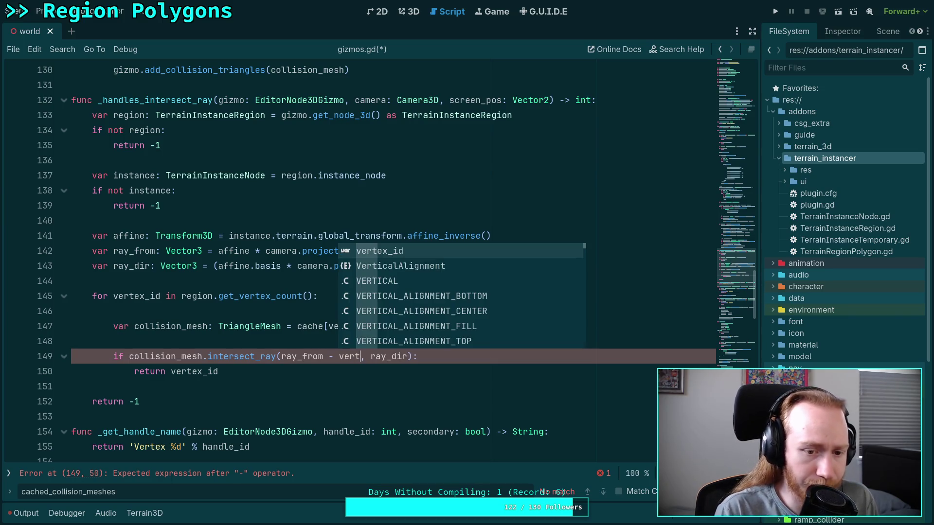
# Replace collision_mesh with SPHERE_COLLISION and finish the ray_from - vertex origin
pyautogui.doubleClick(166, 357)
pyautogui.press('BackSpace')
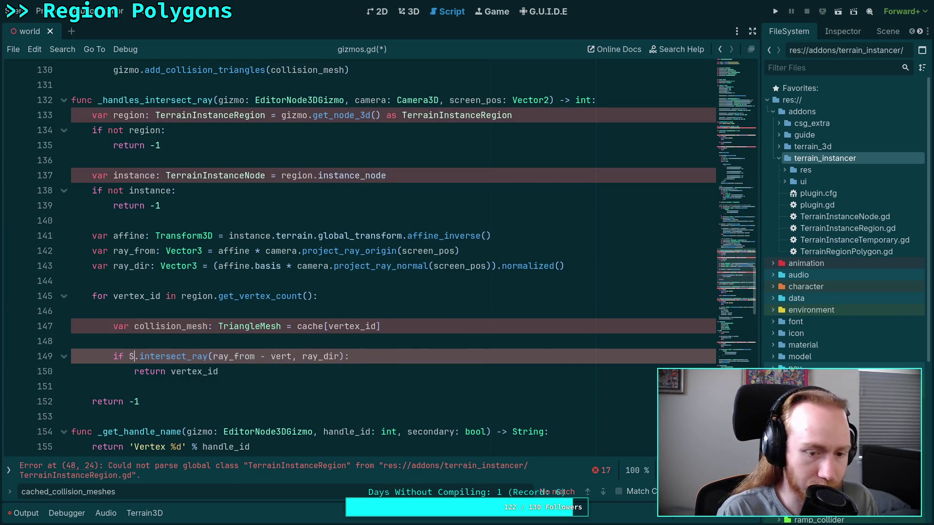
pyautogui.write('SPHE')
pyautogui.press('Return')
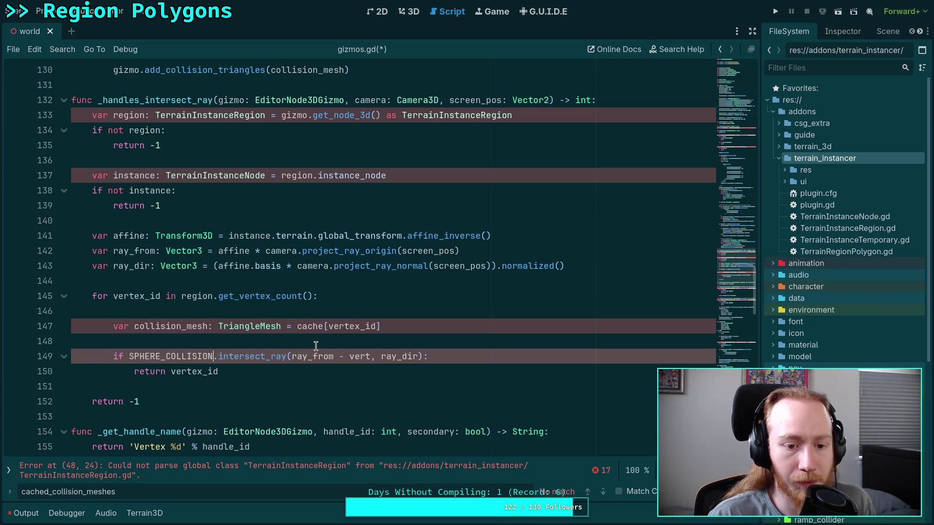
pyautogui.moveTo(234, 354)
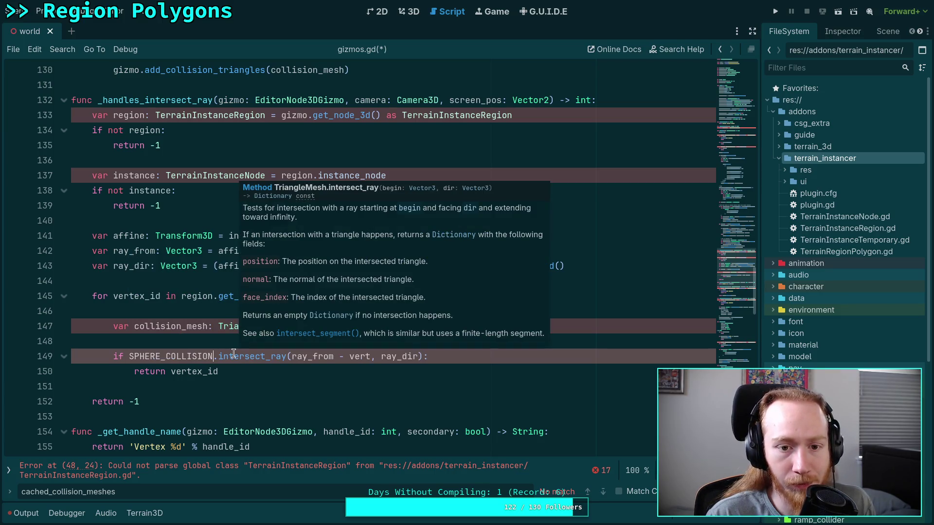
pyautogui.click(371, 358)
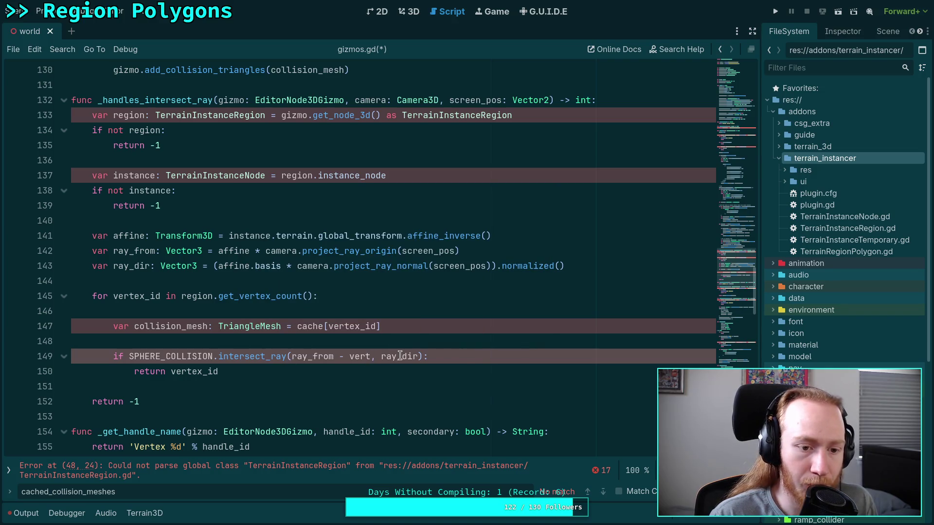
pyautogui.write('ex')
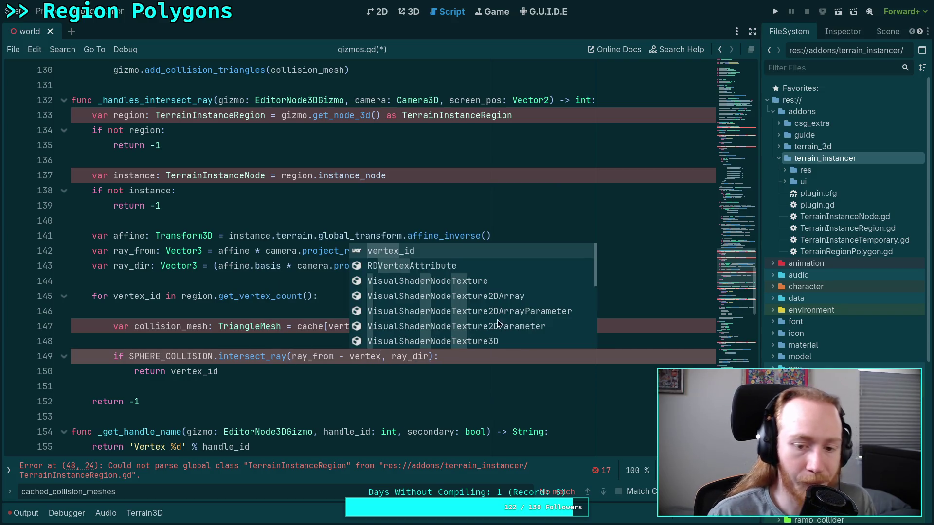
# Select the leftover cache lookup line 147, then move up to blank line 144
pyautogui.click(309, 333)
pyautogui.moveTo(426, 325); pyautogui.dragTo(430, 315)
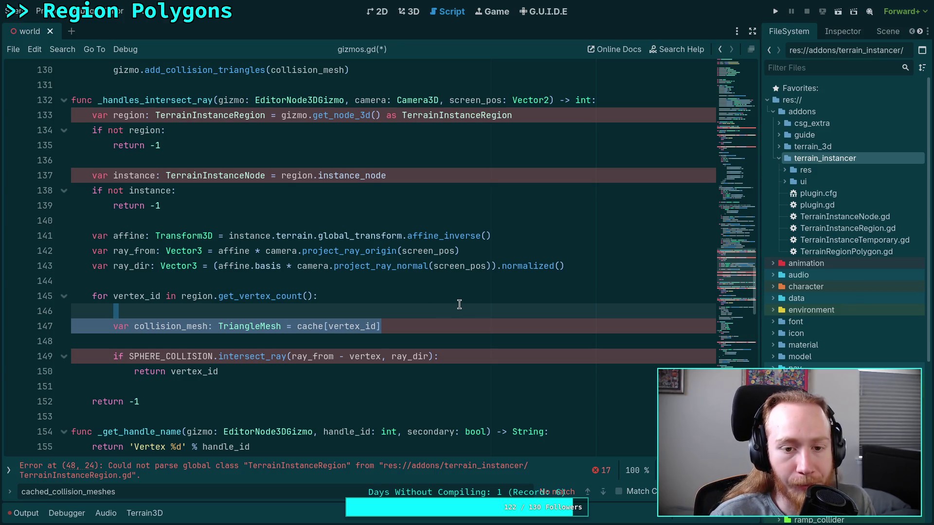
pyautogui.scroll(1, 460, 307)
pyautogui.click(336, 329)
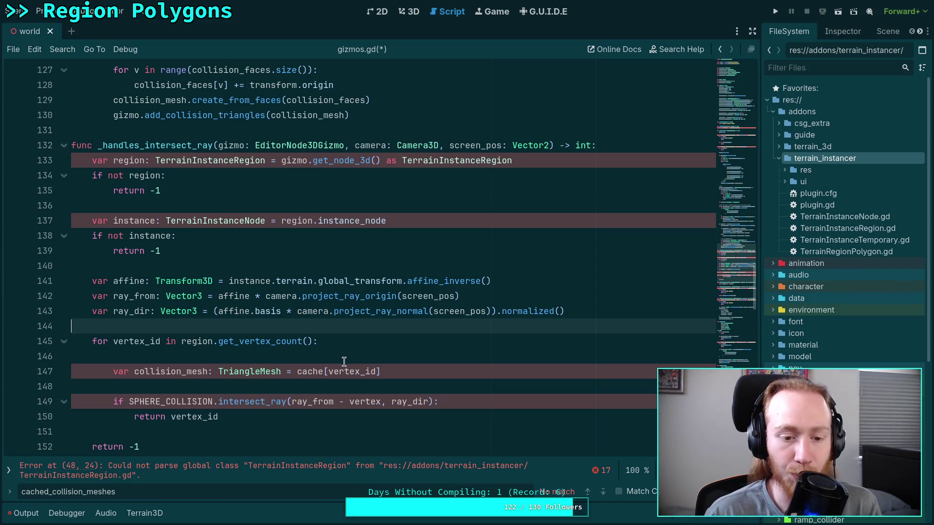
# Delete the leftover cached collision mesh lookup line from the vertex loop
pyautogui.click(348, 356)
pyautogui.scroll(-2, 361, 324)
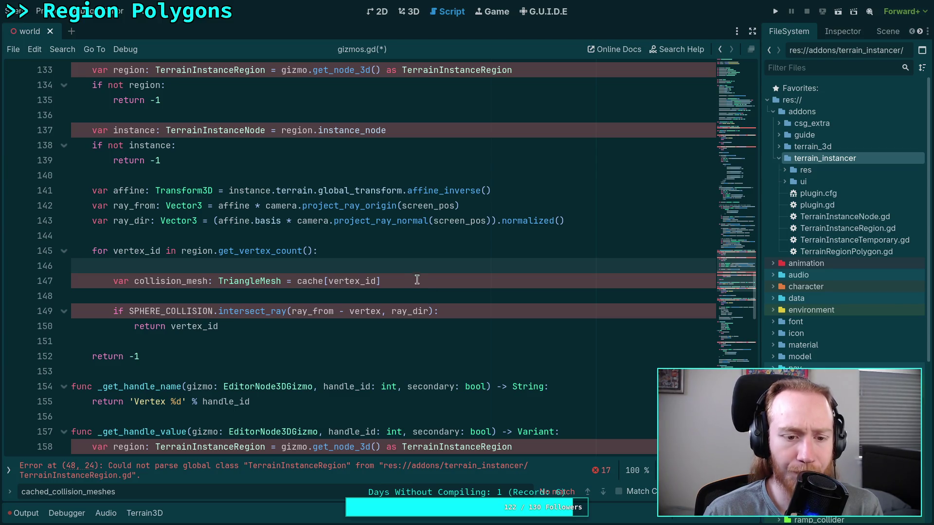
pyautogui.moveTo(409, 280); pyautogui.dragTo(418, 268)
pyautogui.press('BackSpace')
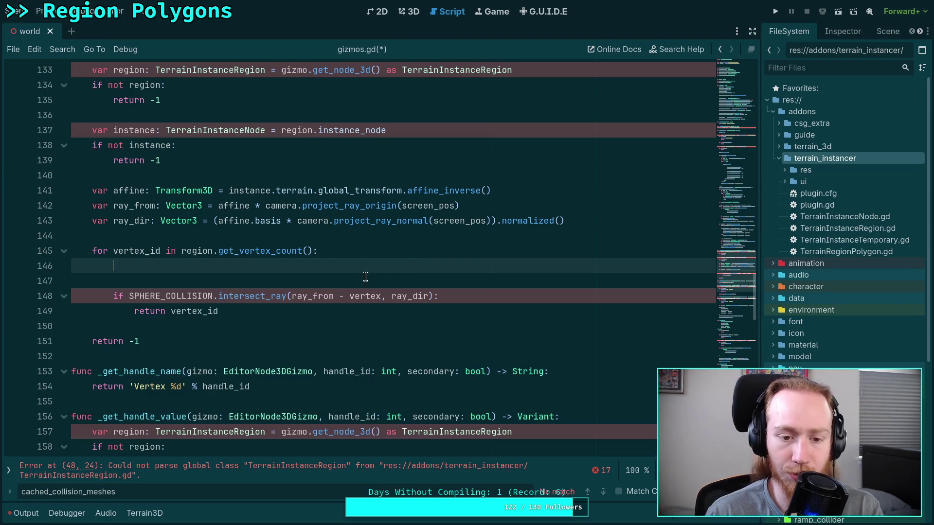
# Start an 'if region._' condition on a new line above the vertex loop
pyautogui.click(299, 238)
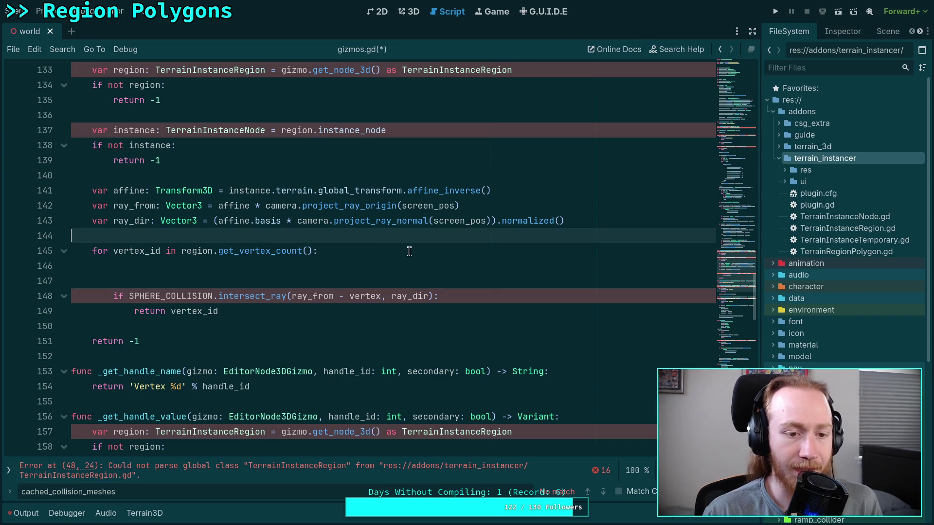
pyautogui.press('Return')
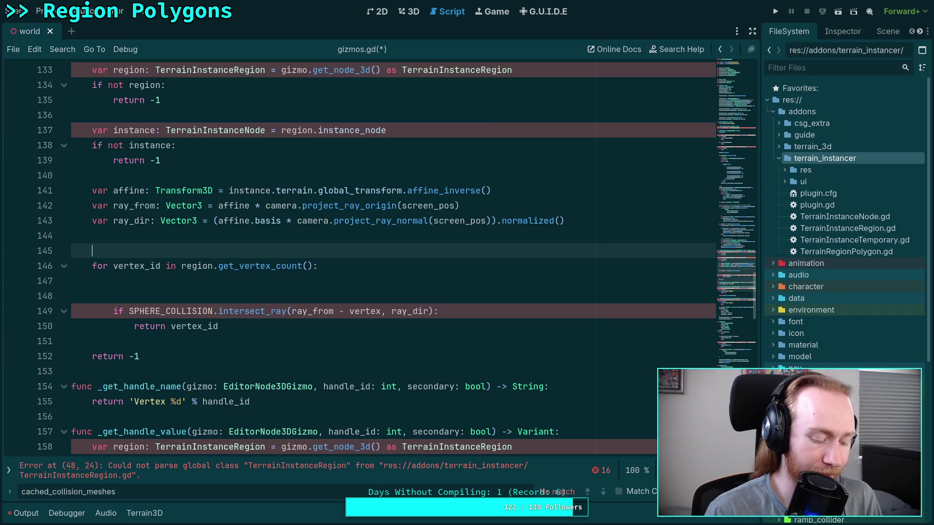
pyautogui.write('if')
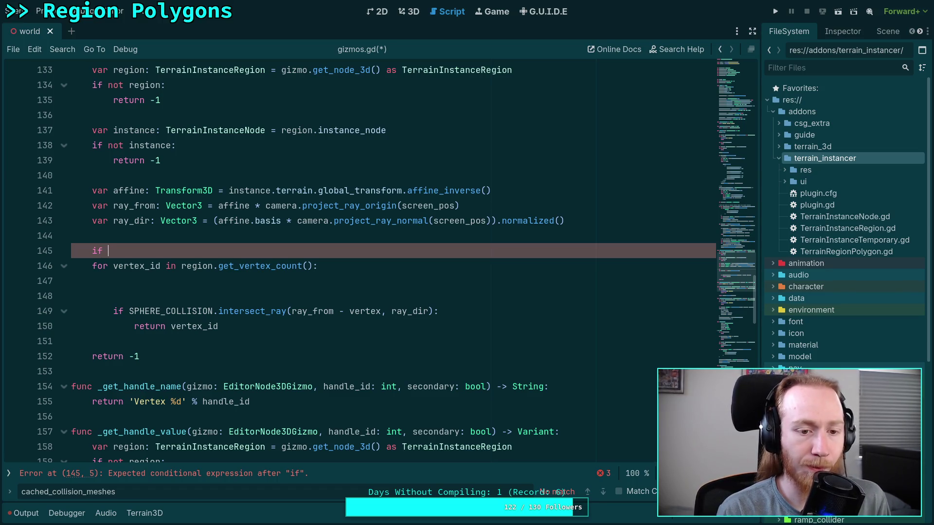
pyautogui.write(' region._')
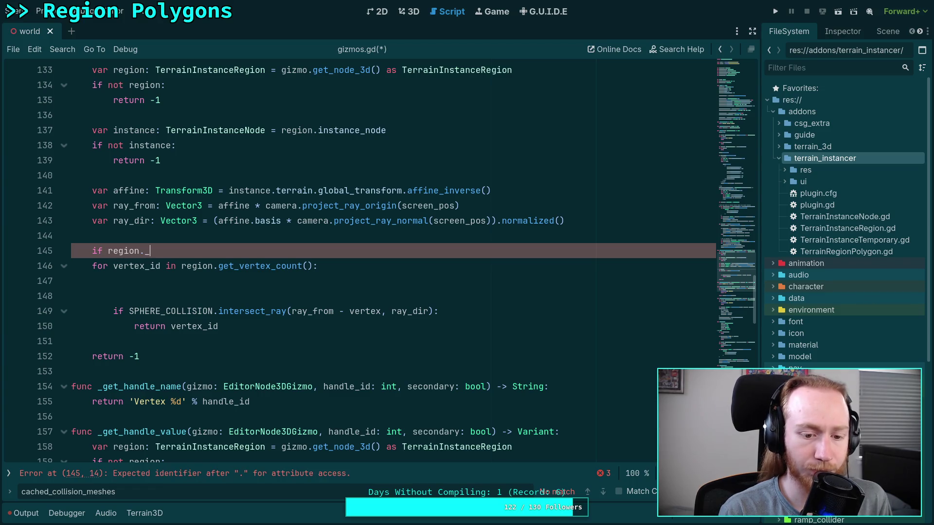
pyautogui.click(8, 473)
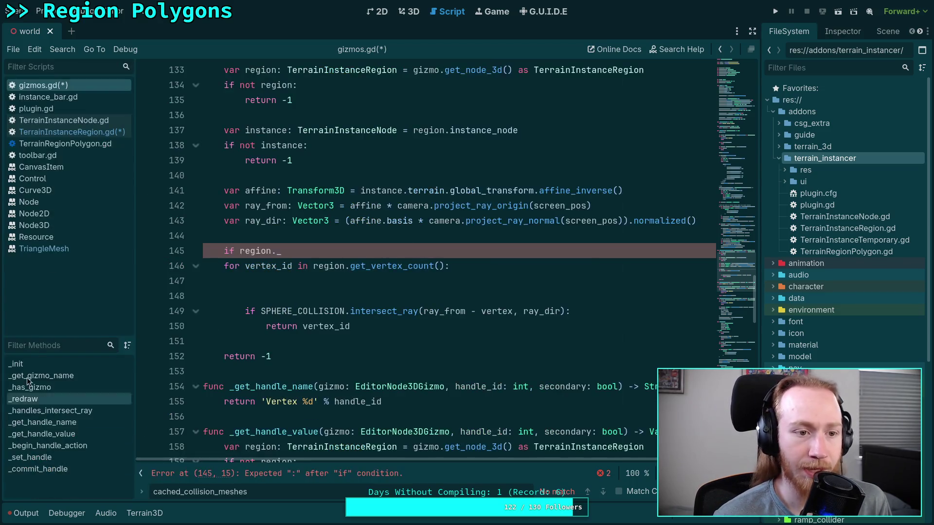
# Check the variables in TerrainInstanceRegion.gd, then return to gizmos.gd
pyautogui.click(67, 132)
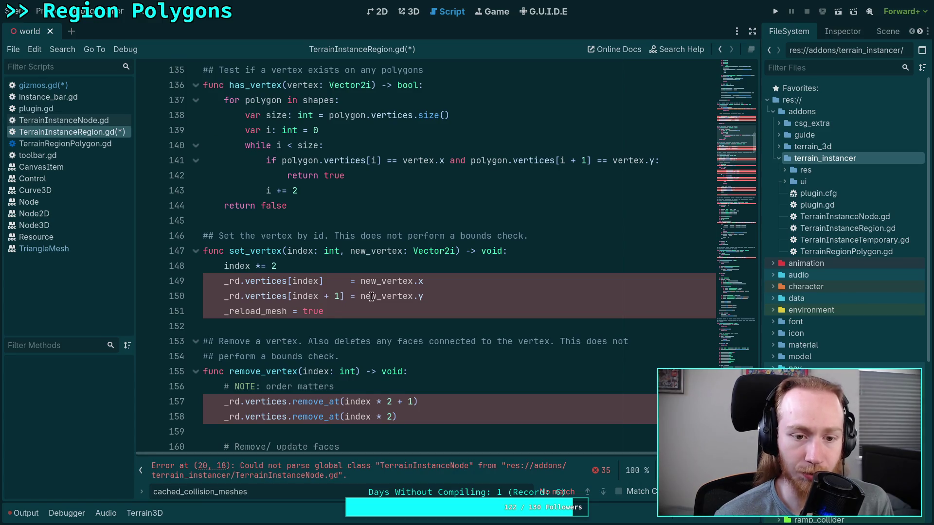
pyautogui.scroll(10, 531, 274)
pyautogui.scroll(20, 530, 274)
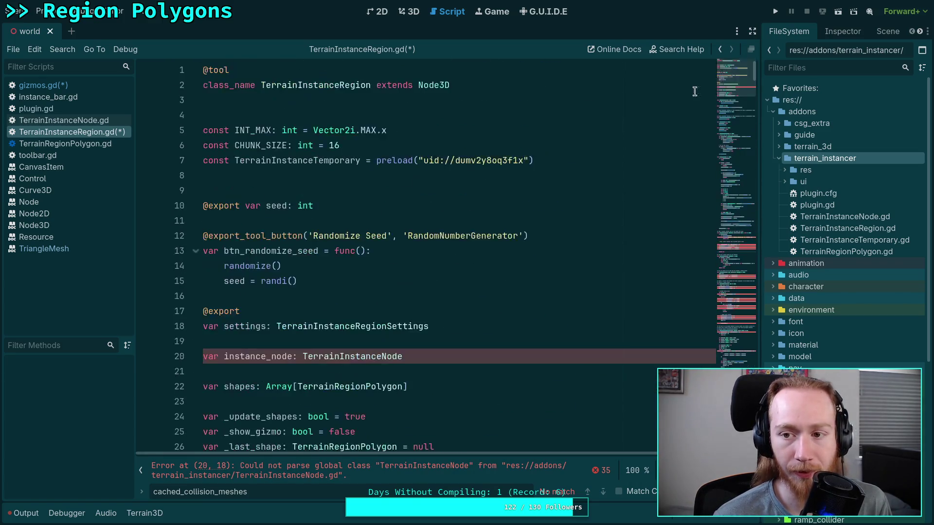
pyautogui.scroll(-2, 398, 287)
pyautogui.scroll(-1, 399, 287)
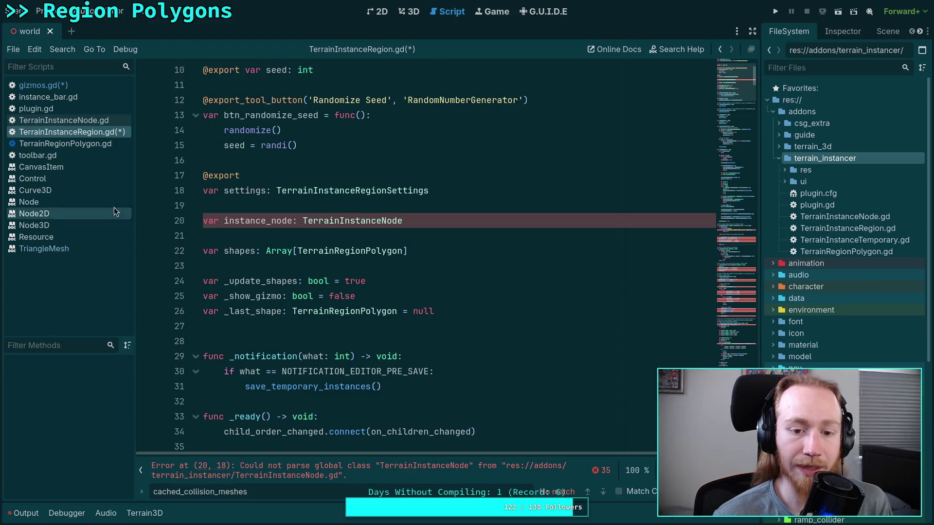
pyautogui.click(87, 83)
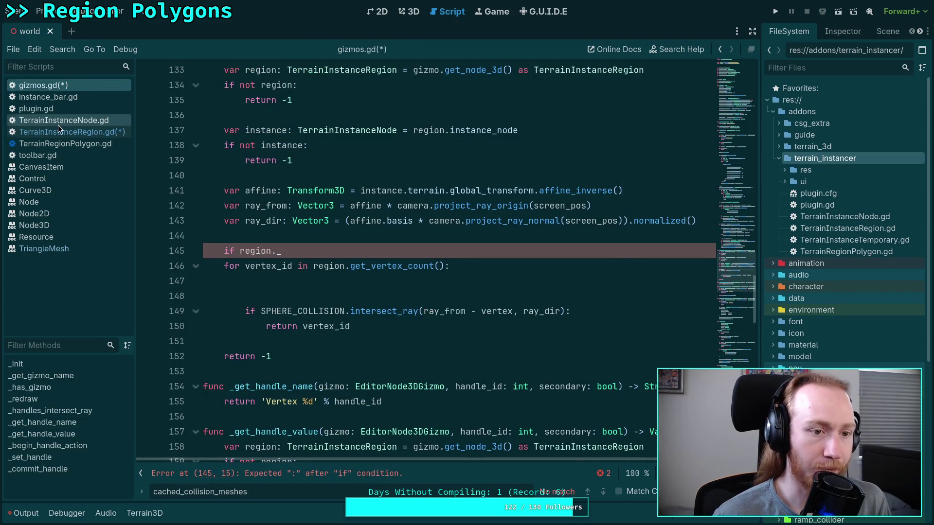
# Complete the condition as 'if region._last_shape:' with an indented line beneath it
pyautogui.write('last_sh')
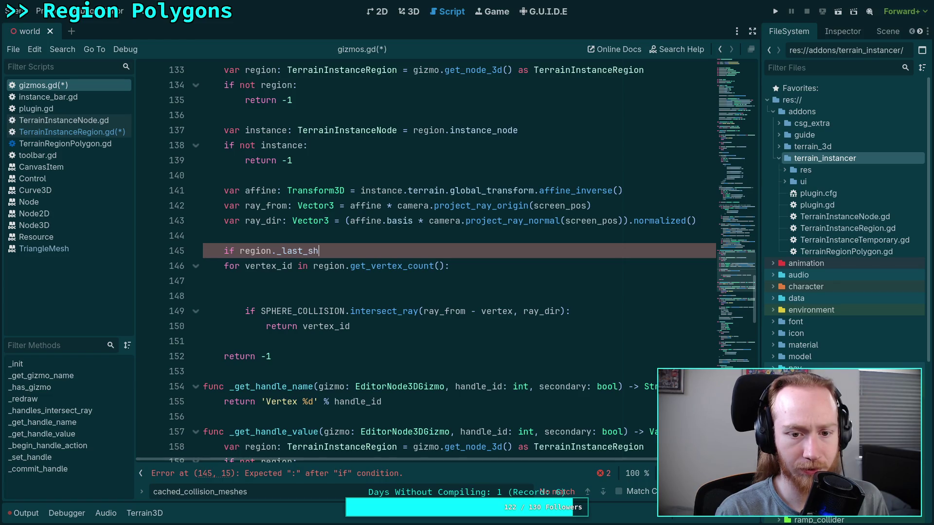
pyautogui.write('ape:')
pyautogui.press('Return')
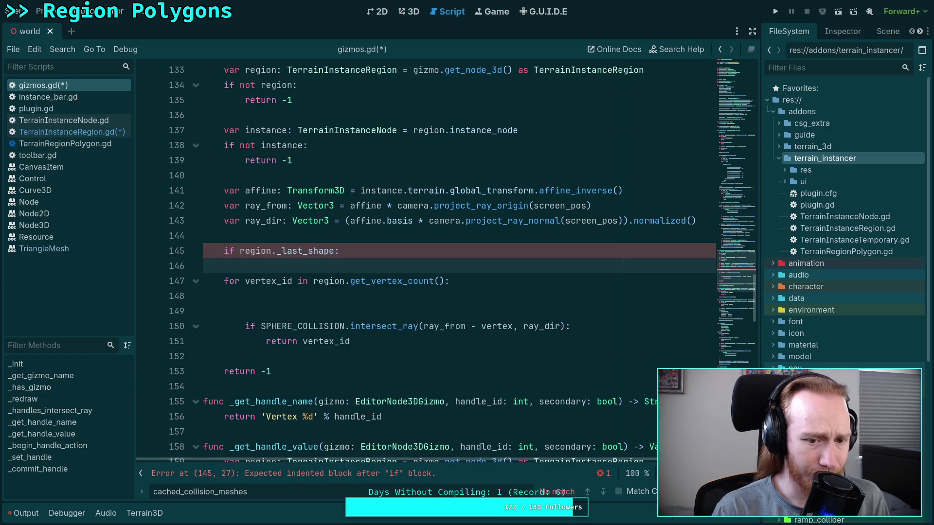
pyautogui.press('Return')
pyautogui.press('Up')
pyautogui.write('for')
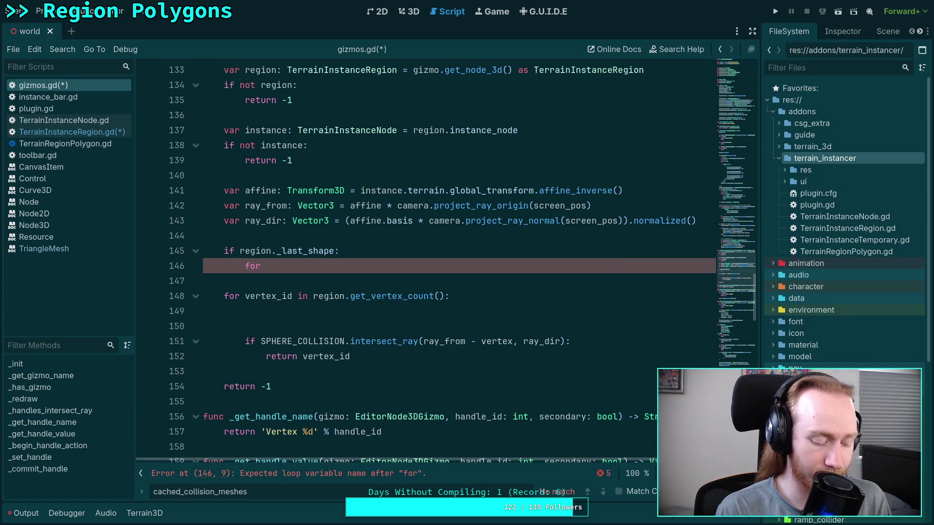
pyautogui.press('BackSpace')
pyautogui.press('BackSpace')
pyautogui.press('BackSpace')
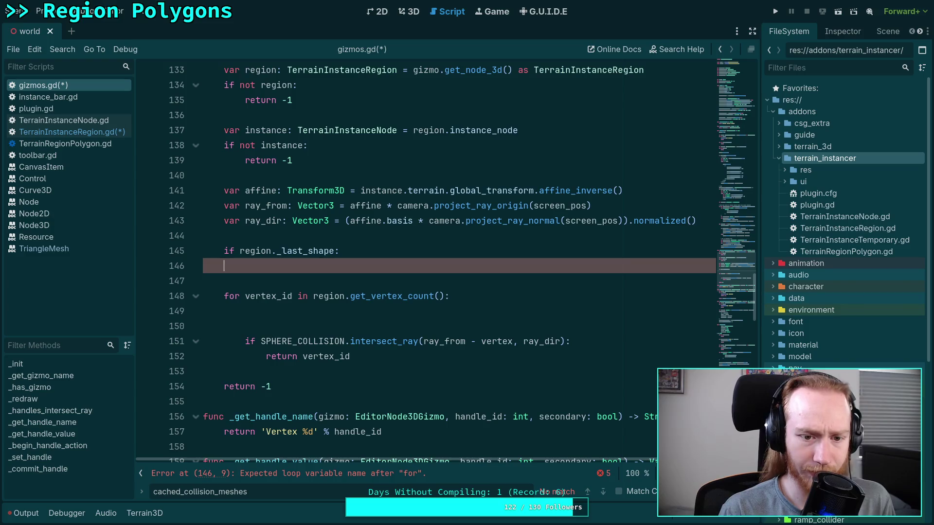
pyautogui.press('Tab')
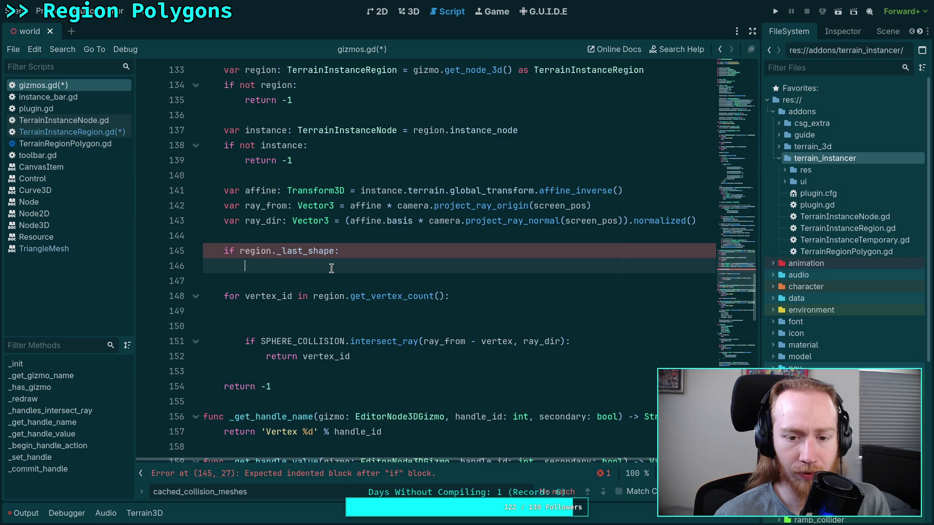
pyautogui.scroll(1, 331, 268)
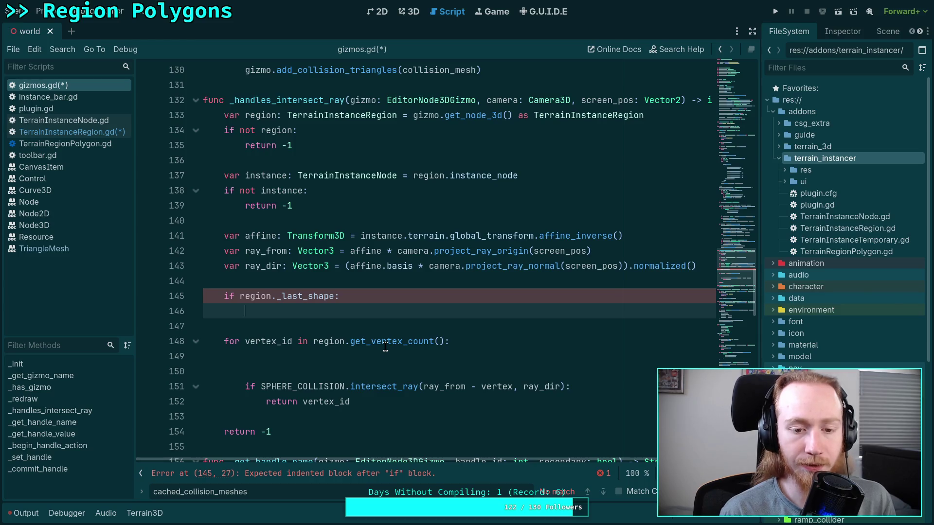
# Replace the old vertex_id loop with 'for vertex in region._last_shape.world_vertices:' and indent its collision check
pyautogui.write('for ')
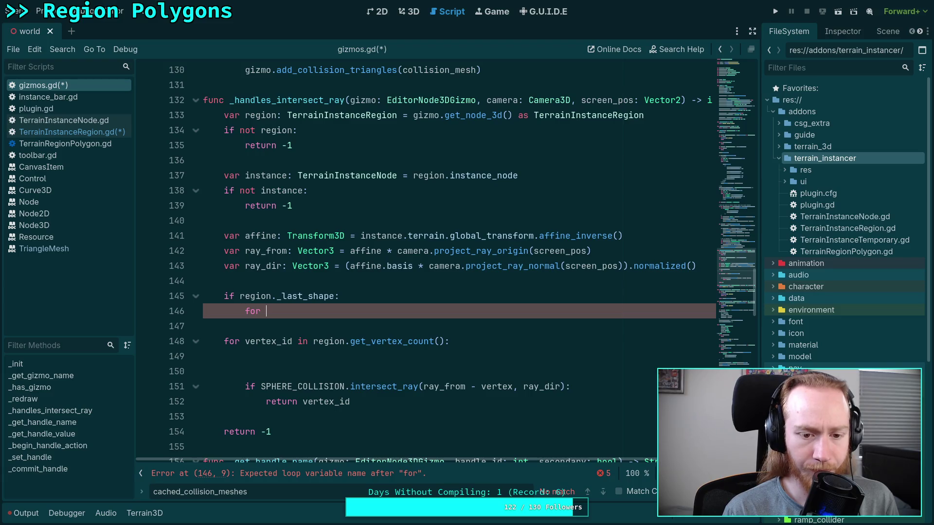
pyautogui.write('vertex')
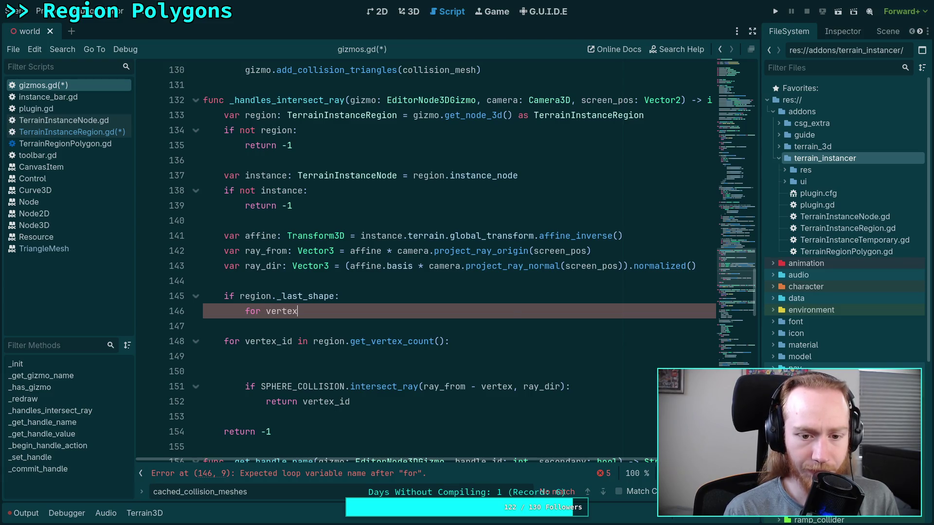
pyautogui.write(' in reg')
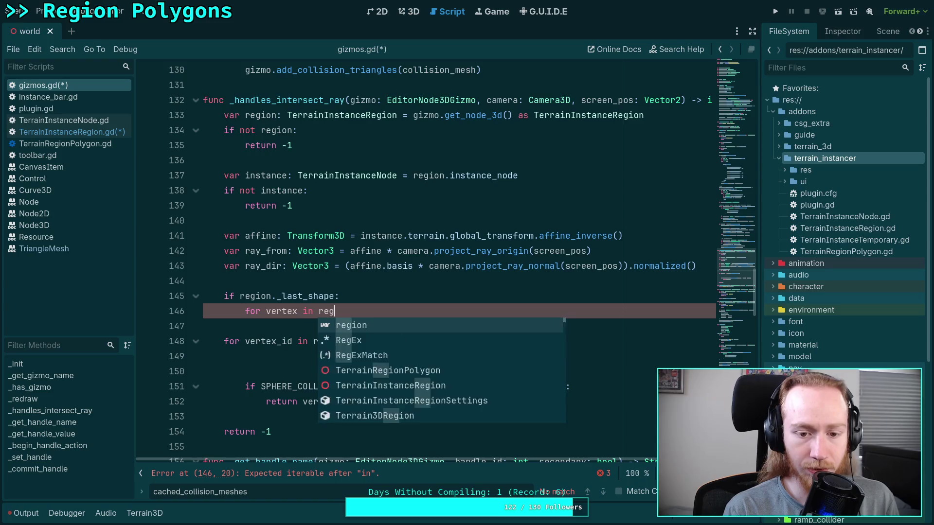
pyautogui.write('ion._lash_')
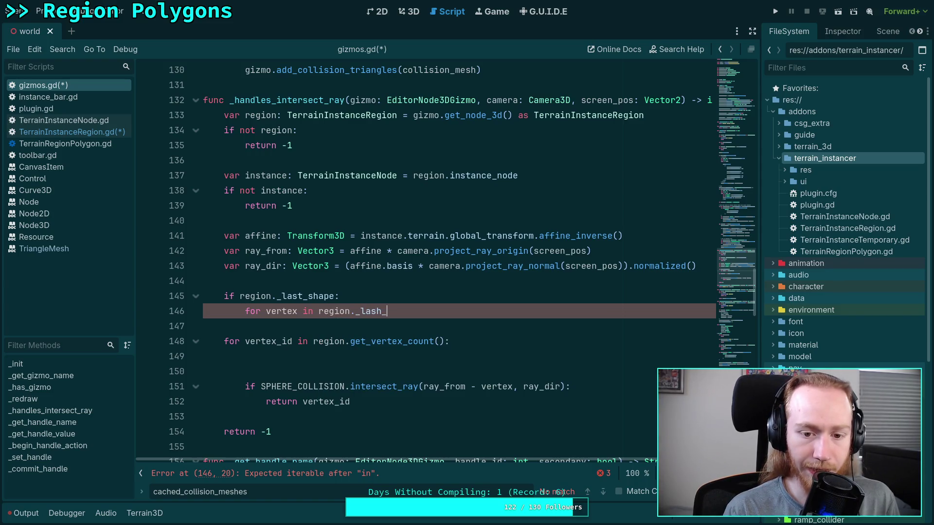
pyautogui.press('BackSpace')
pyautogui.press('BackSpace')
pyautogui.write('t_shape')
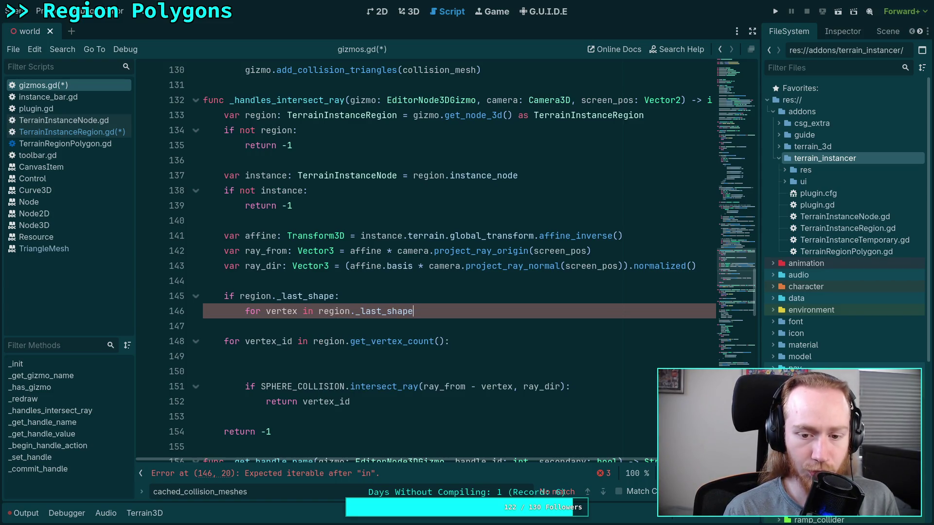
pyautogui.write('.world_ver')
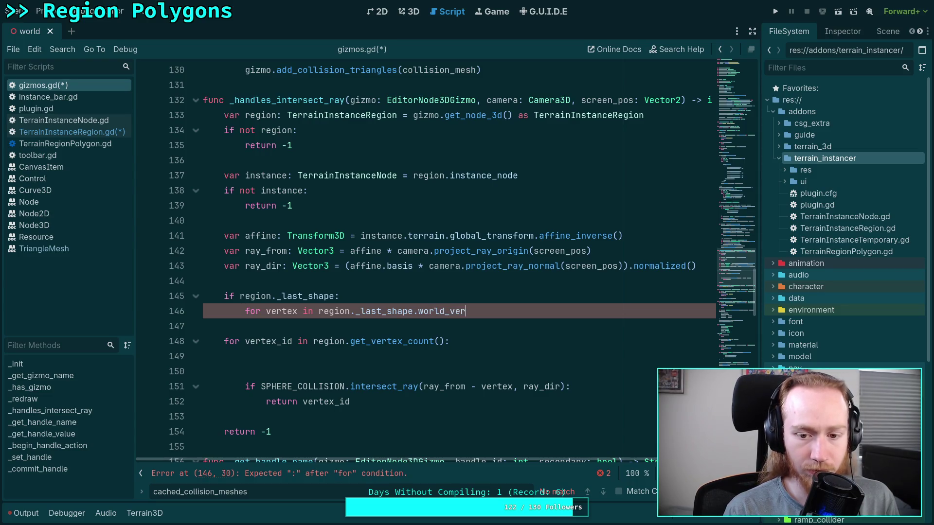
pyautogui.write('tices:')
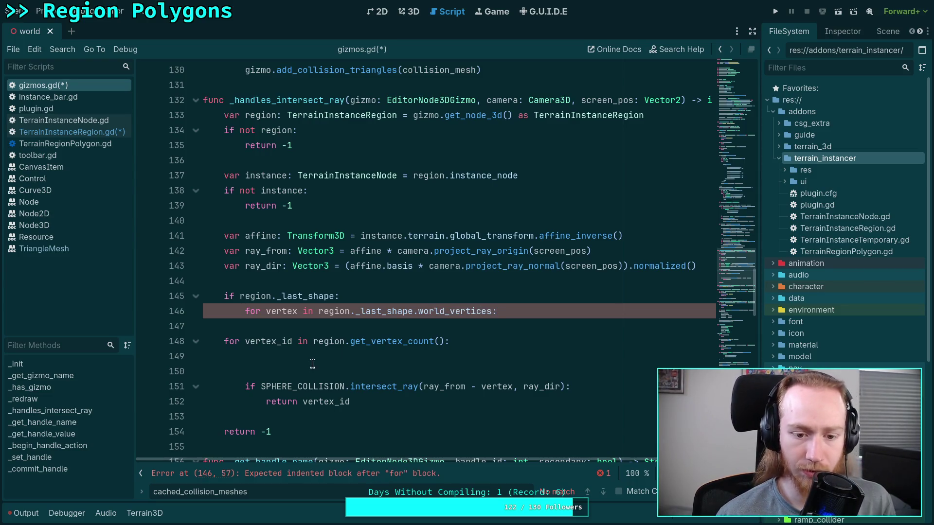
pyautogui.moveTo(345, 362); pyautogui.dragTo(507, 322)
pyautogui.press('BackSpace')
pyautogui.moveTo(313, 339)
pyautogui.mouseDown()
pyautogui.moveTo(292, 370)
pyautogui.moveTo(520, 325)
pyautogui.mouseUp()
pyautogui.press('Tab')
pyautogui.press('BackSpace')
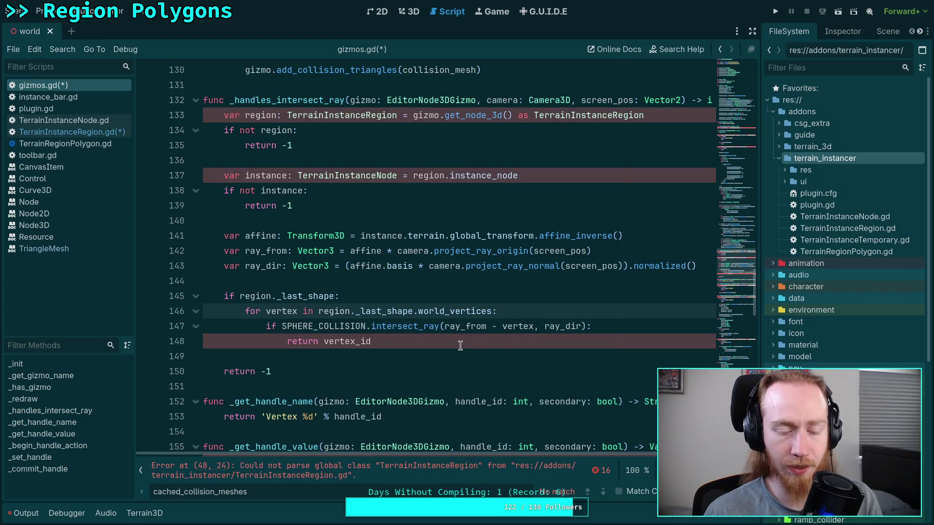
pyautogui.click(460, 345)
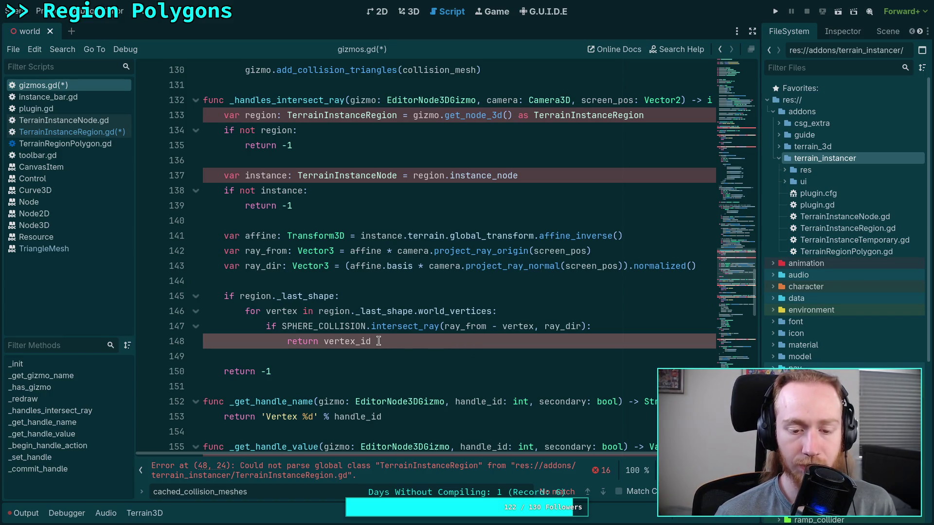
pyautogui.click(386, 294)
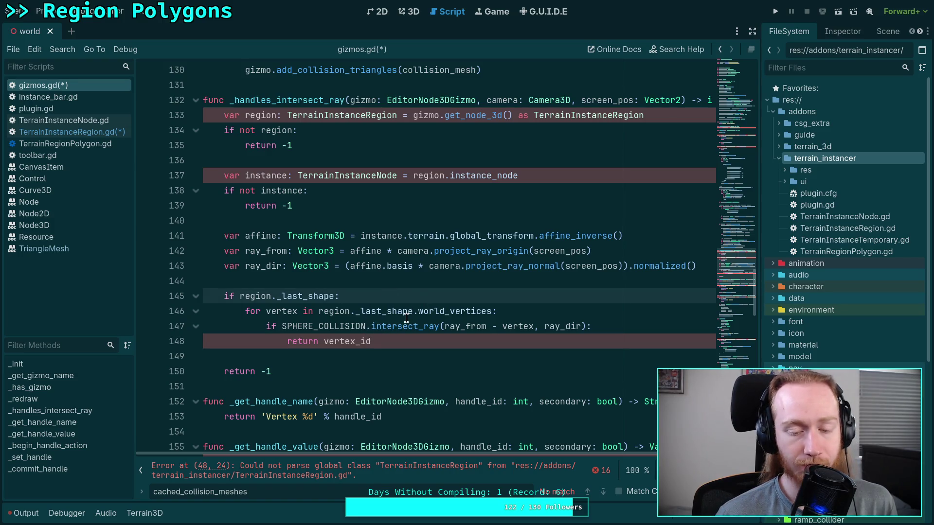
# Add a 'var index: int = 0' counter, return index on a hit, and add 'index += 1'
pyautogui.press('Return')
pyautogui.write('va')
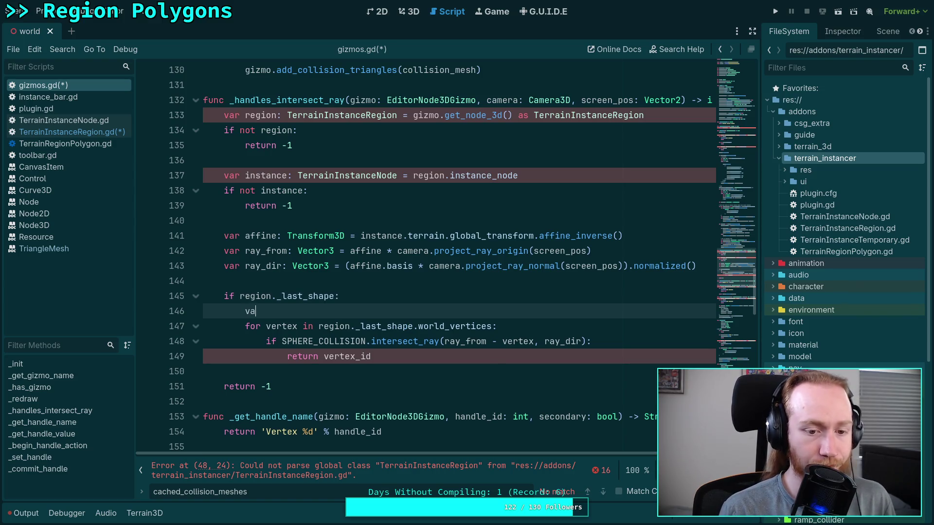
pyautogui.write('r index')
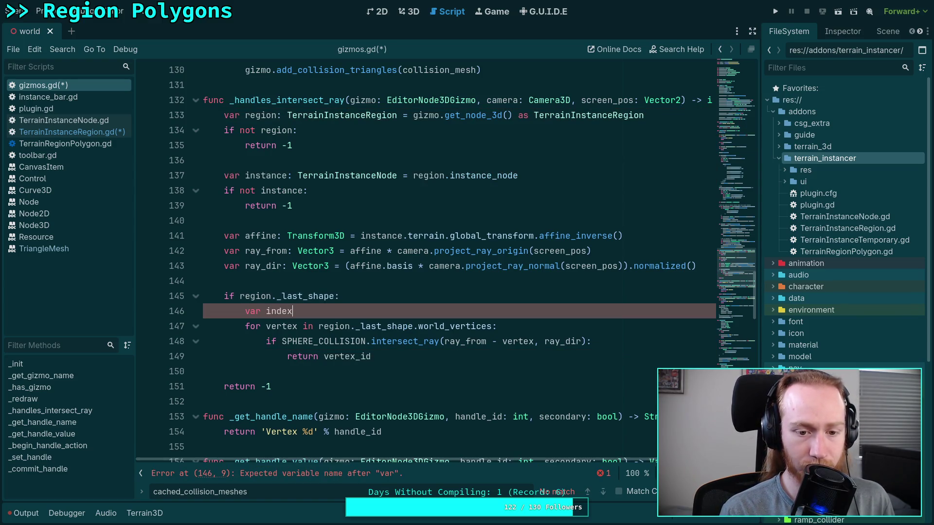
pyautogui.write(': int = 0')
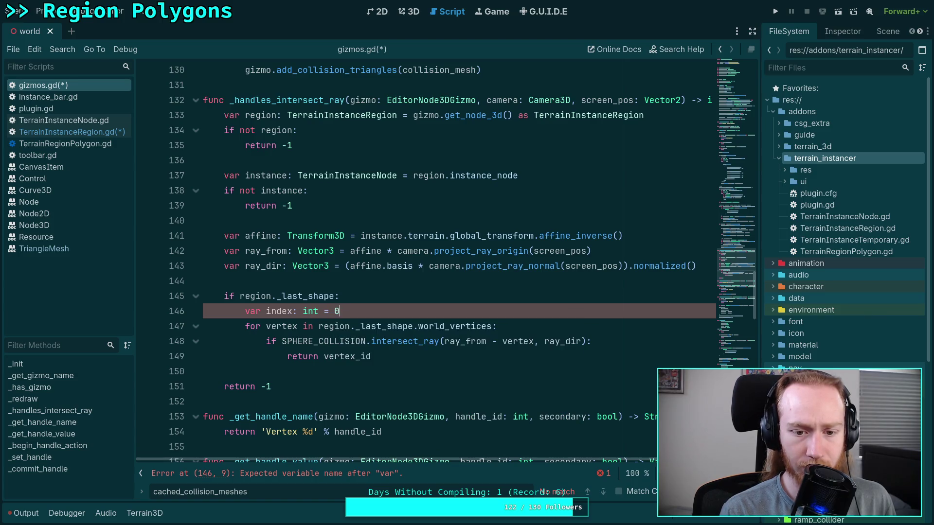
pyautogui.moveTo(382, 356); pyautogui.dragTo(322, 356)
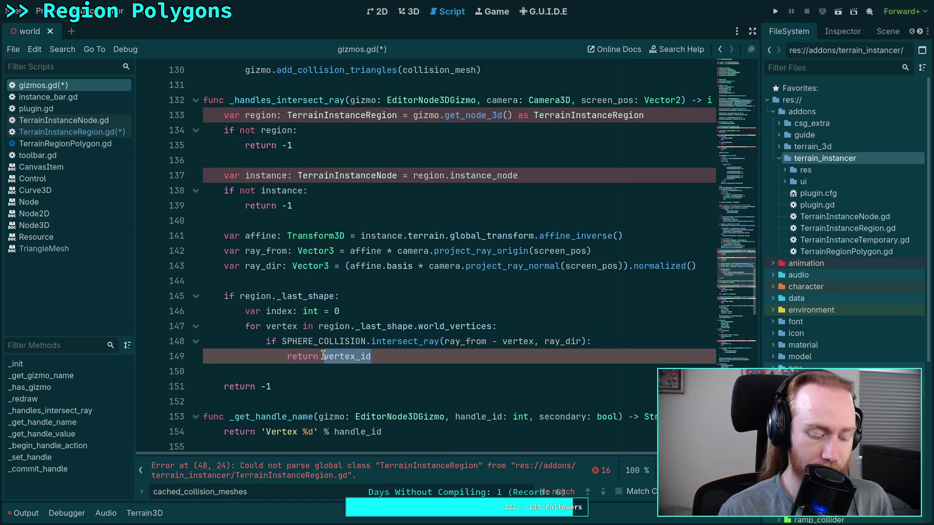
pyautogui.write('index')
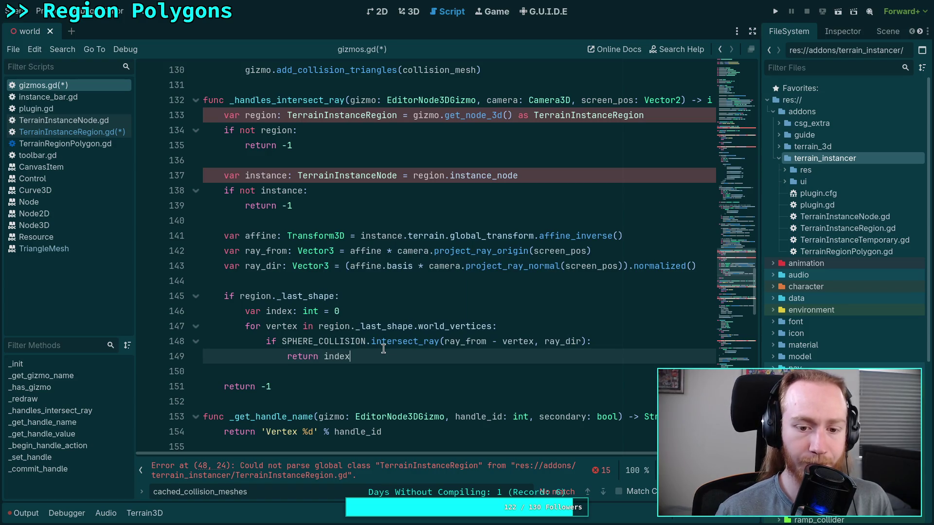
pyautogui.press('Return')
pyautogui.write('ind')
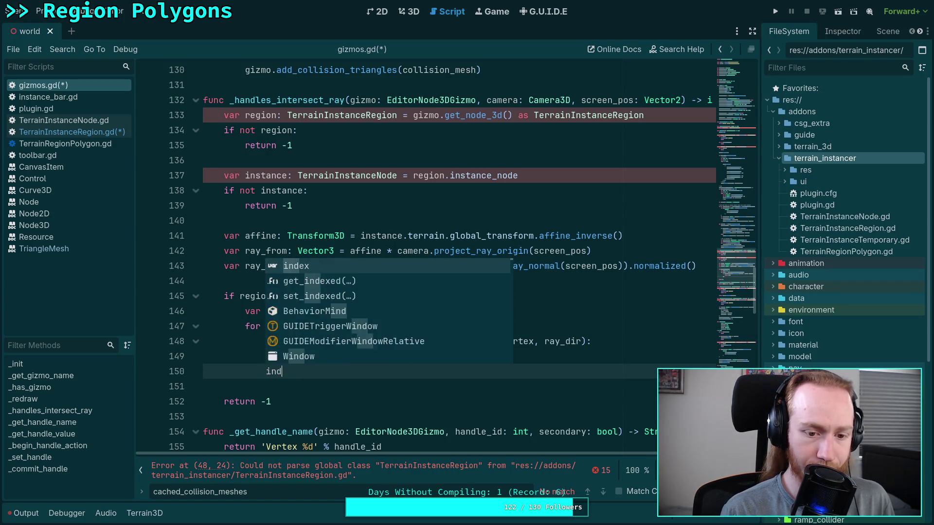
pyautogui.write('ex += 1')
pyautogui.click(319, 341)
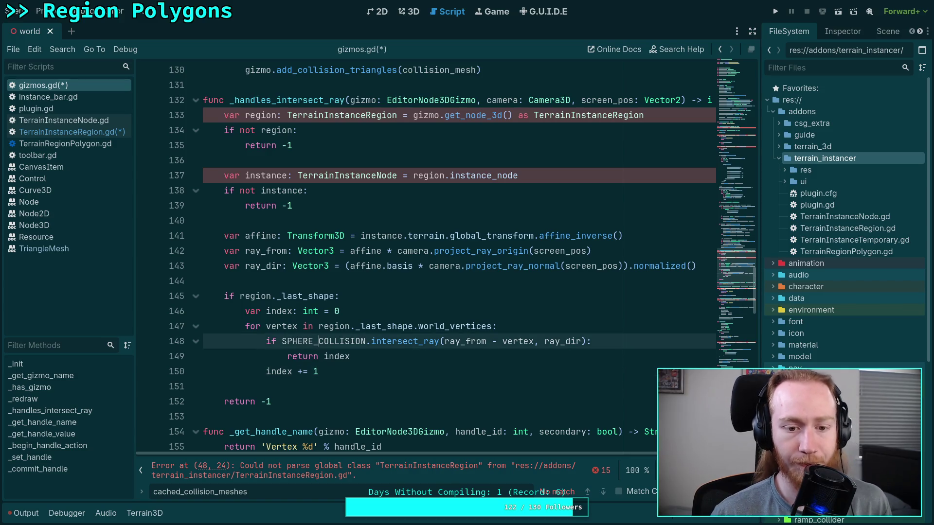
# Add blank lines after the vertex loop and type 'for polygon in region.shapes:'
pyautogui.press('Up')
pyautogui.press('Up')
pyautogui.press('Down')
pyautogui.press('Down')
pyautogui.press('Down')
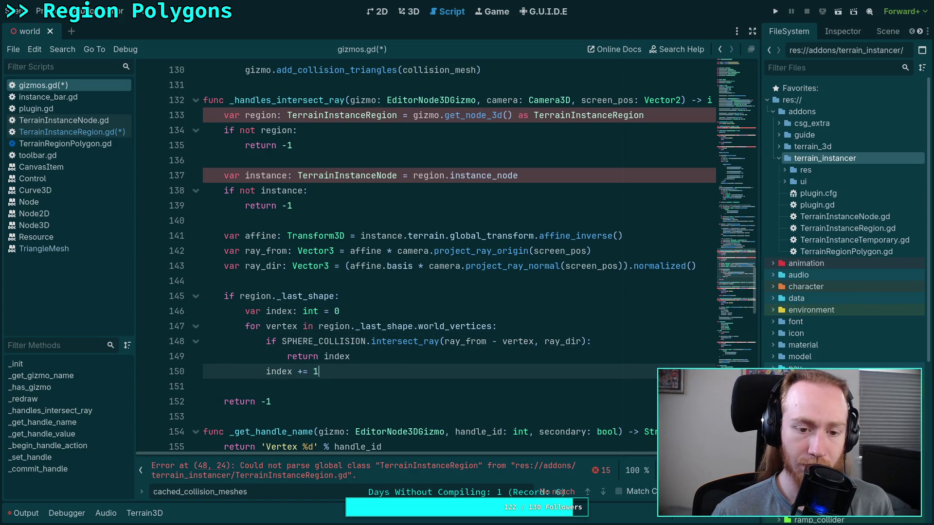
pyautogui.press('Return')
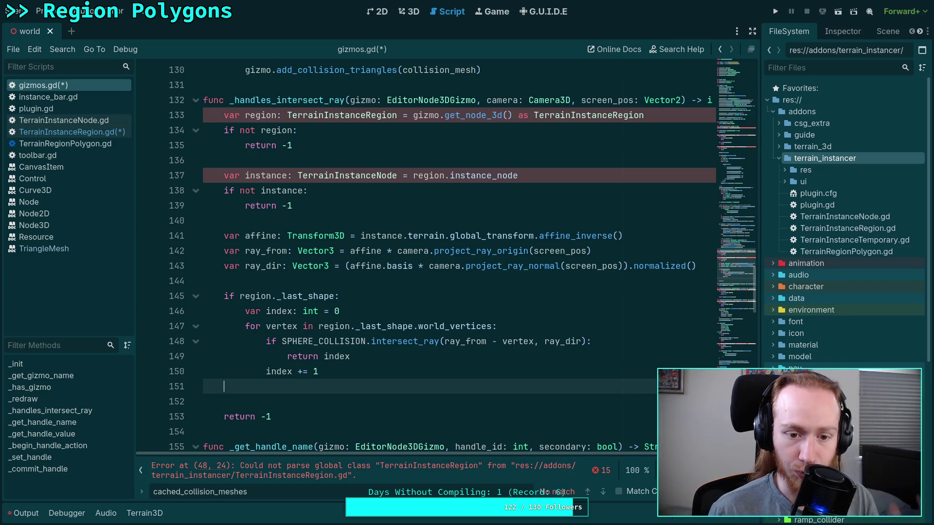
pyautogui.press('Return')
pyautogui.write('for')
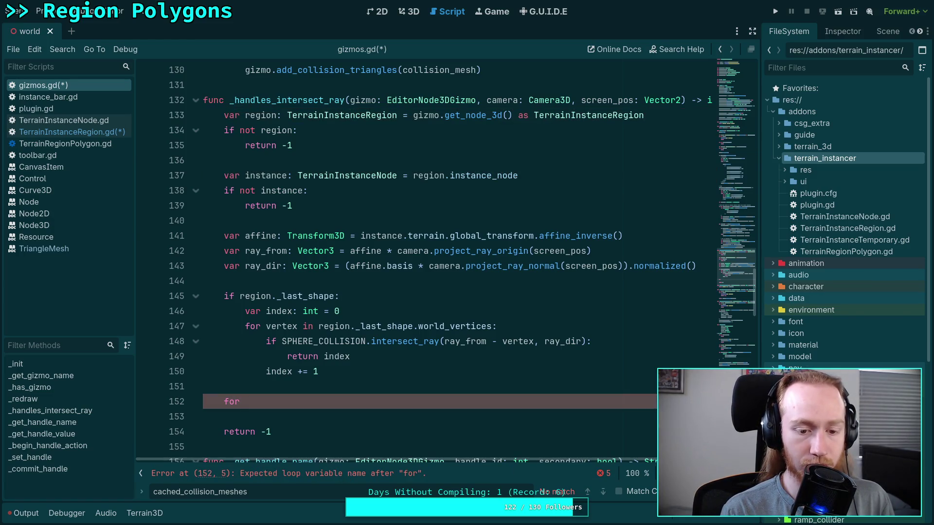
pyautogui.write(' polyg')
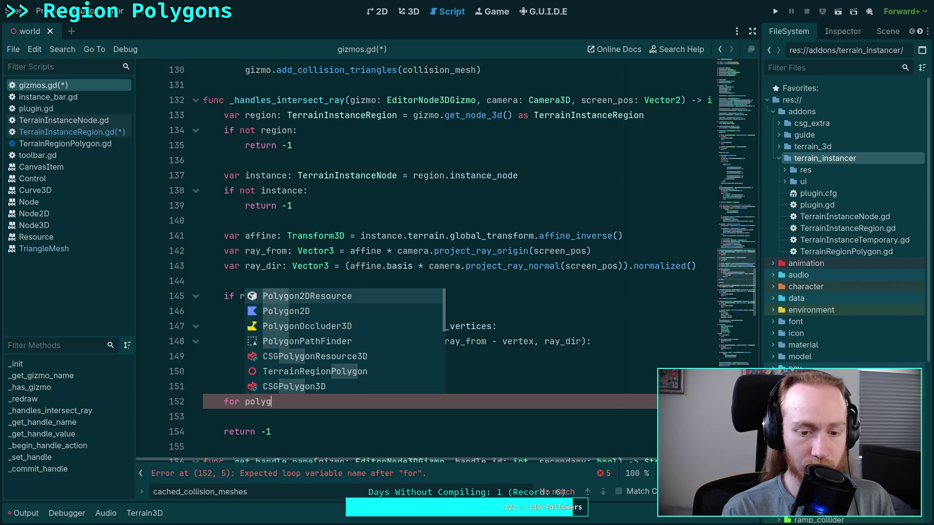
pyautogui.write('on in ')
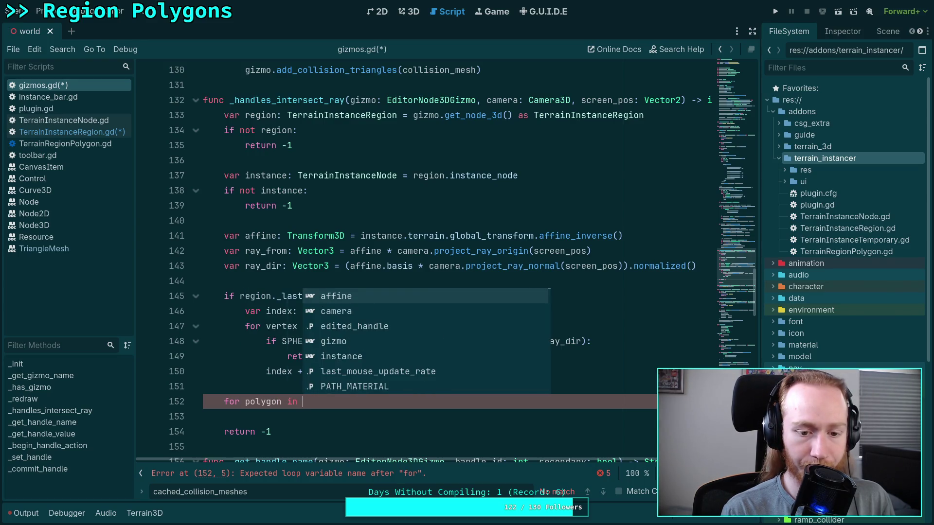
pyautogui.write('region.shapes:')
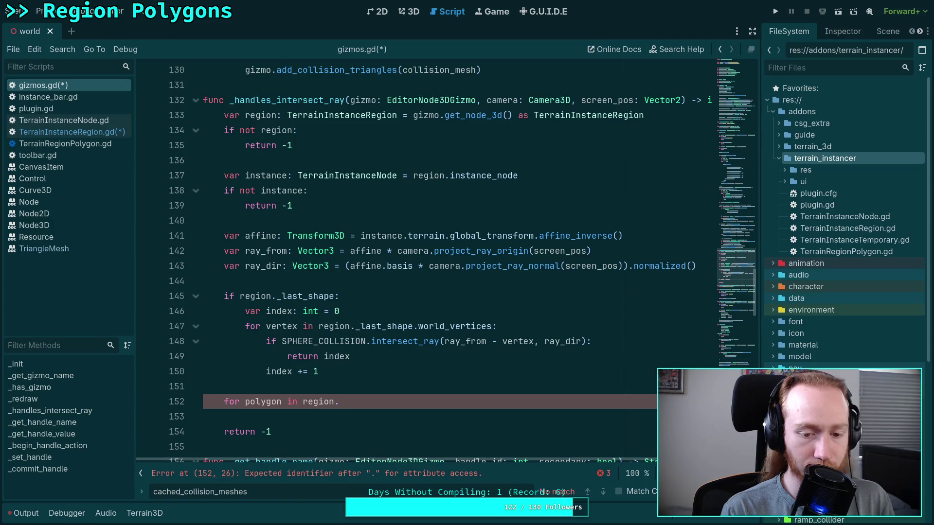
# Inside the shapes loop, add 'var index: int = 0' and 'for vertex in polygon.world_vertices:'
pyautogui.press('Return')
pyautogui.scroll(-2, 444, 307)
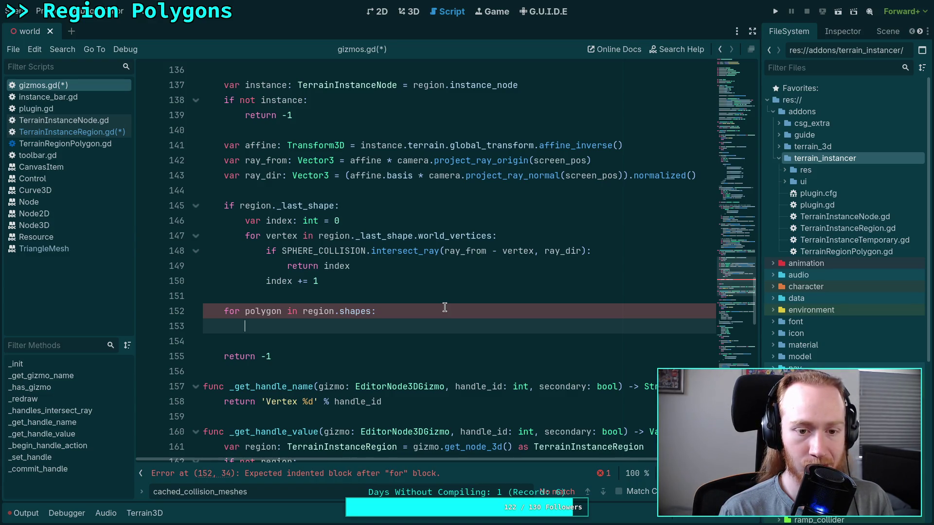
pyautogui.write('var index')
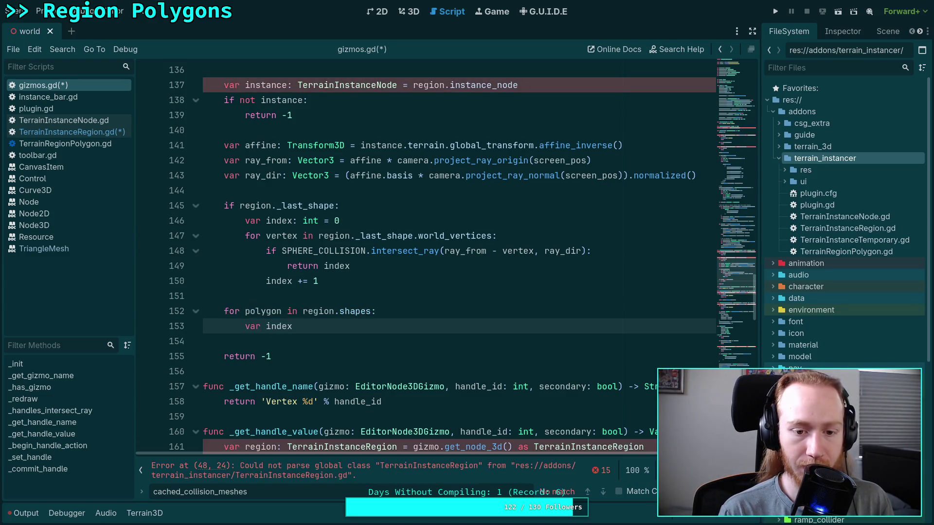
pyautogui.write(': int = 0')
pyautogui.press('Return')
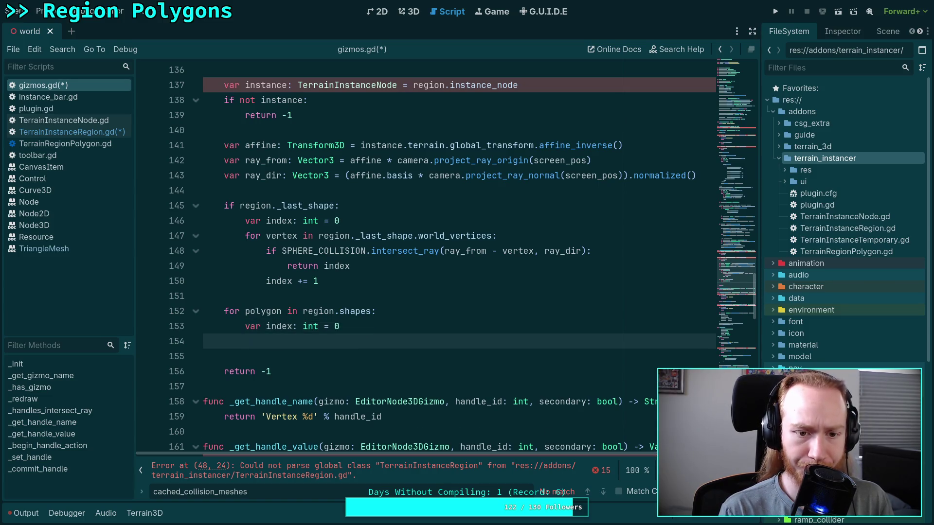
pyautogui.write('for vert')
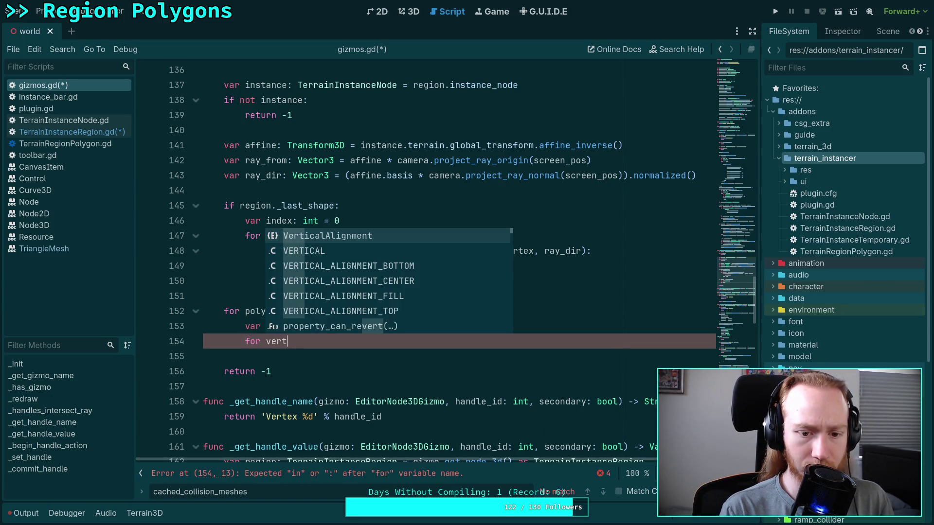
pyautogui.write('ex in')
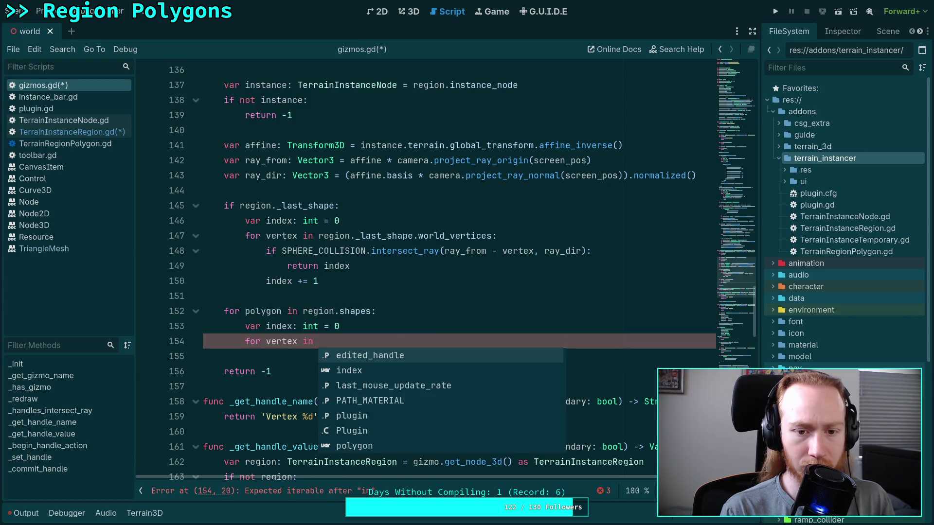
pyautogui.write(' reg')
pyautogui.press('BackSpace')
pyautogui.press('BackSpace')
pyautogui.press('BackSpace')
pyautogui.write('pol')
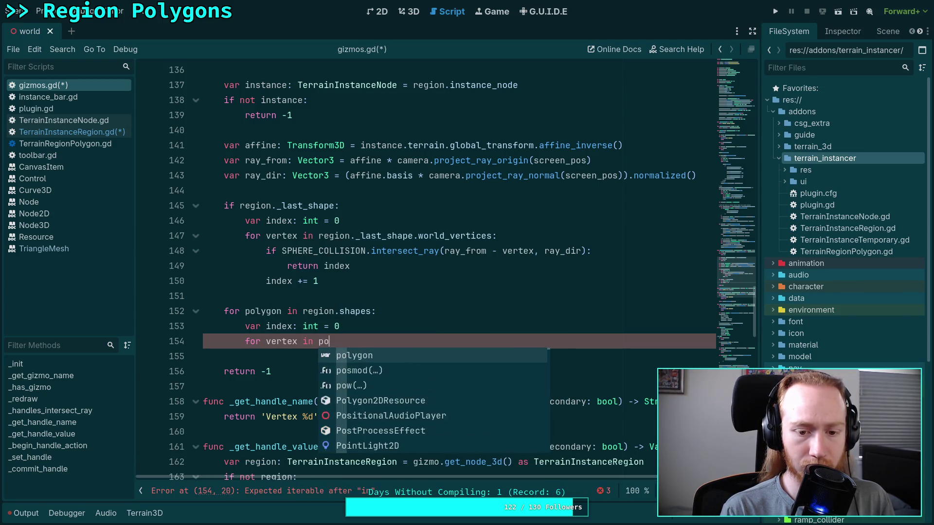
pyautogui.press('Return')
pyautogui.write('orld')
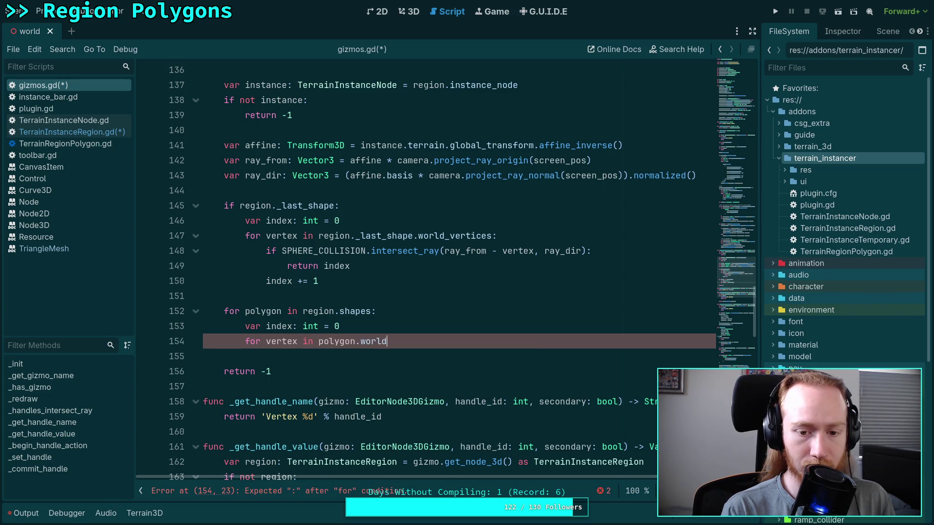
pyautogui.write('_vertices:')
pyautogui.press('Return')
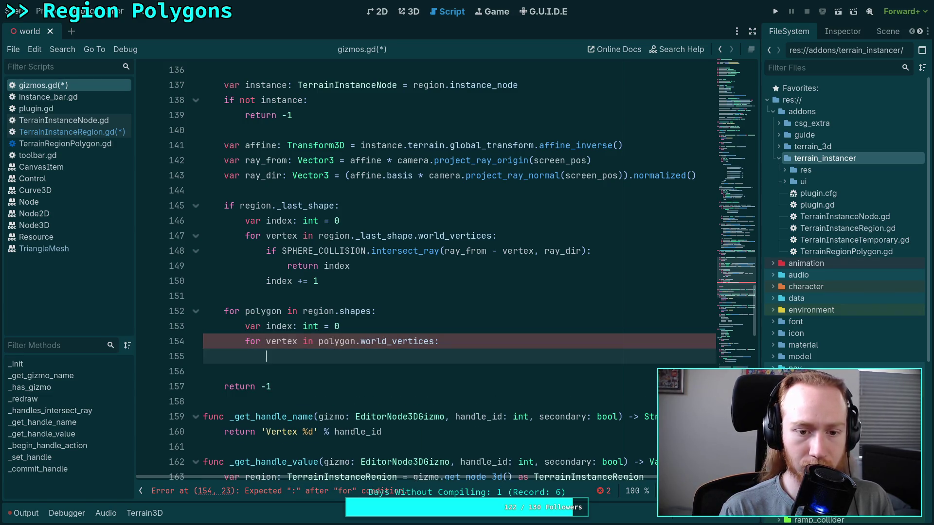
# Copy the hit-test lines 148–150 into the polygon vertex loop and save gizmos.gd
pyautogui.moveTo(322, 280); pyautogui.dragTo(266, 251)
pyautogui.rightClick(268, 257)
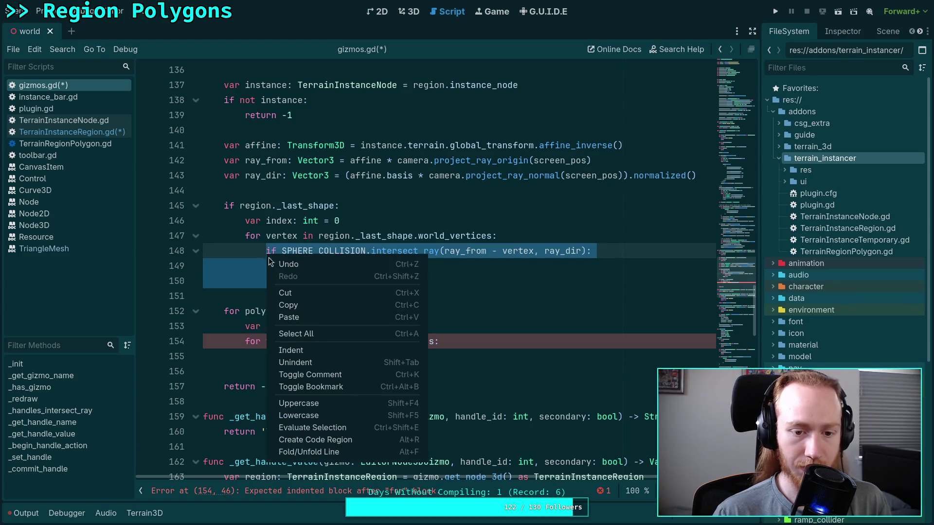
pyautogui.click(289, 305)
pyautogui.click(298, 355)
pyautogui.hotkey('ctrl', 'v')
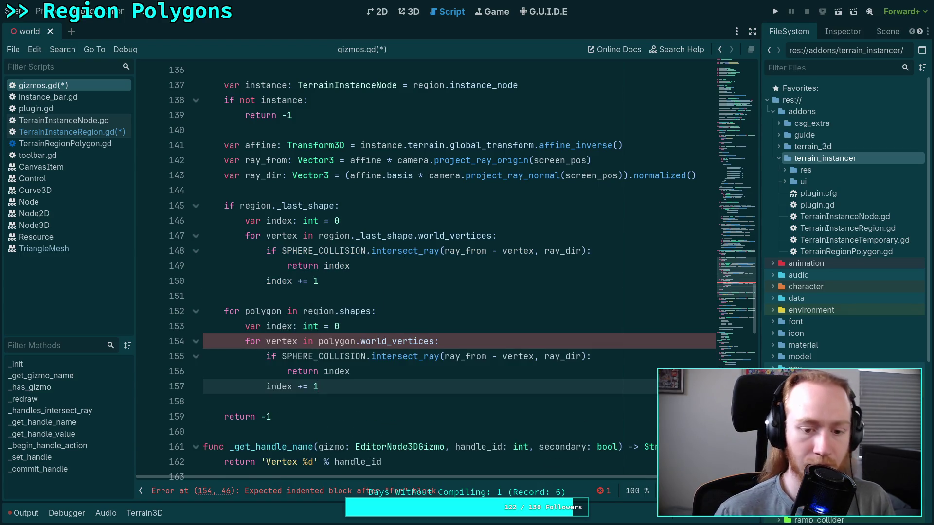
pyautogui.click(283, 405)
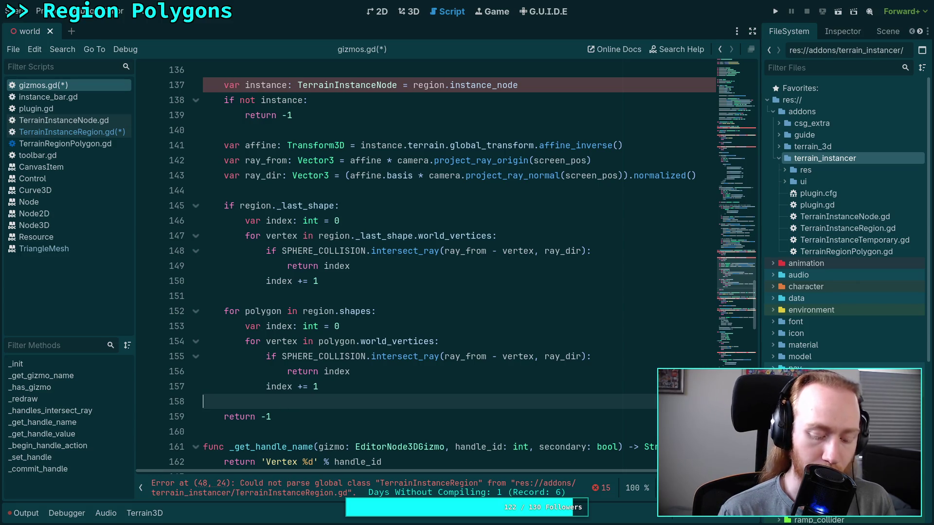
pyautogui.hotkey('ctrl', 's')
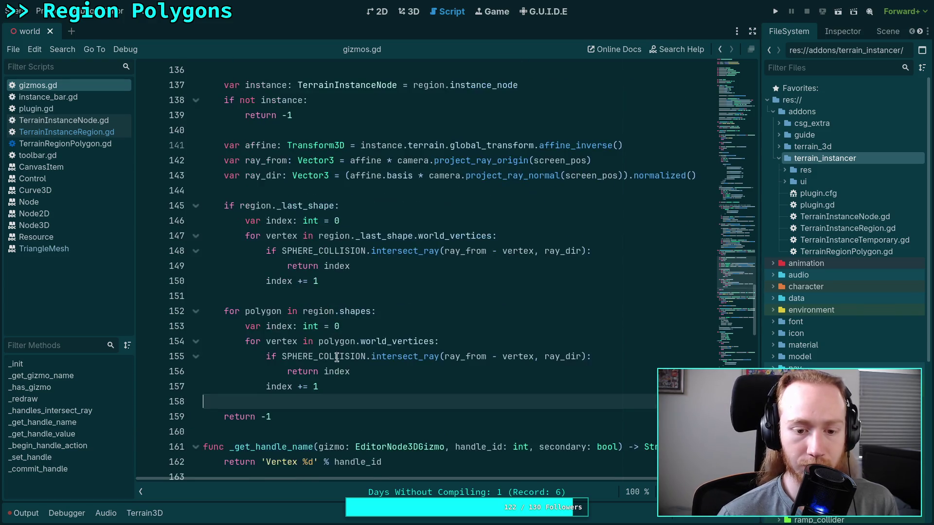
# Add 'region._last_shape = polygon' inside the hit check before the return
pyautogui.click(593, 356)
pyautogui.press('Return')
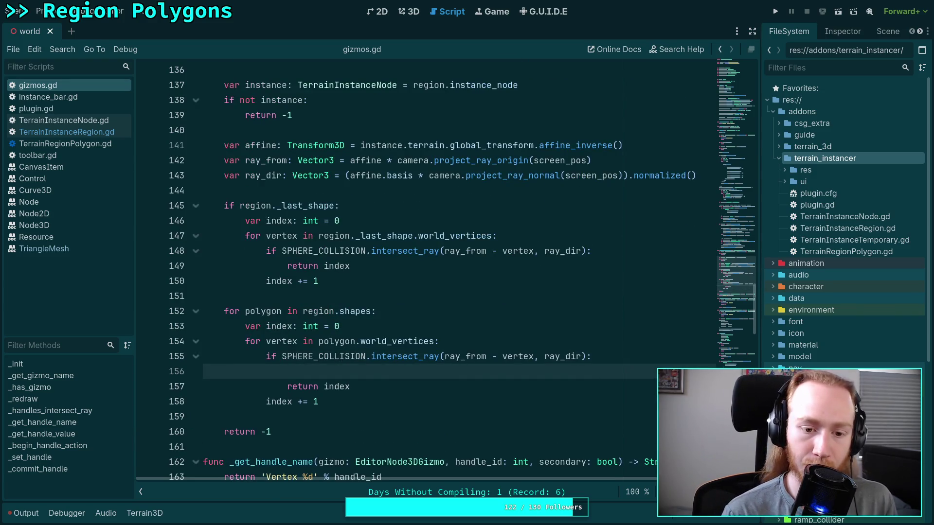
pyautogui.write('region.')
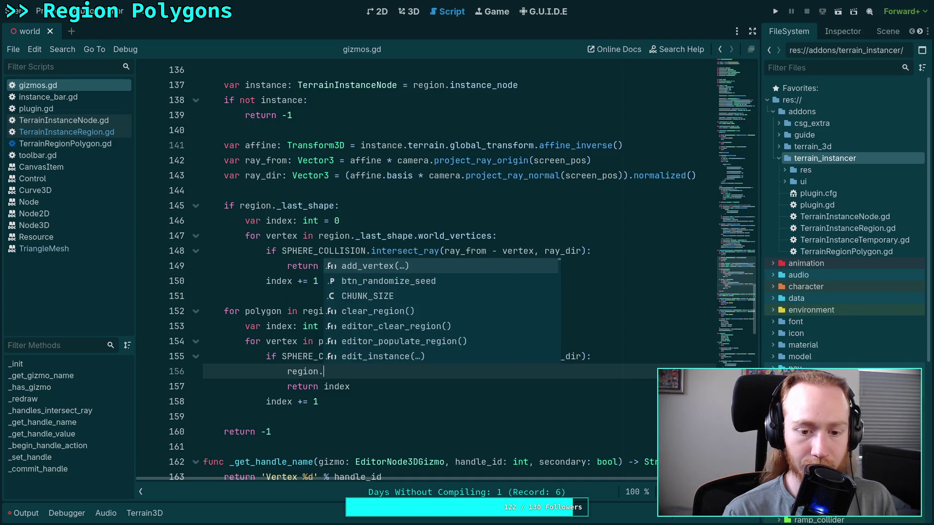
pyautogui.write('_last')
pyautogui.press('Escape')
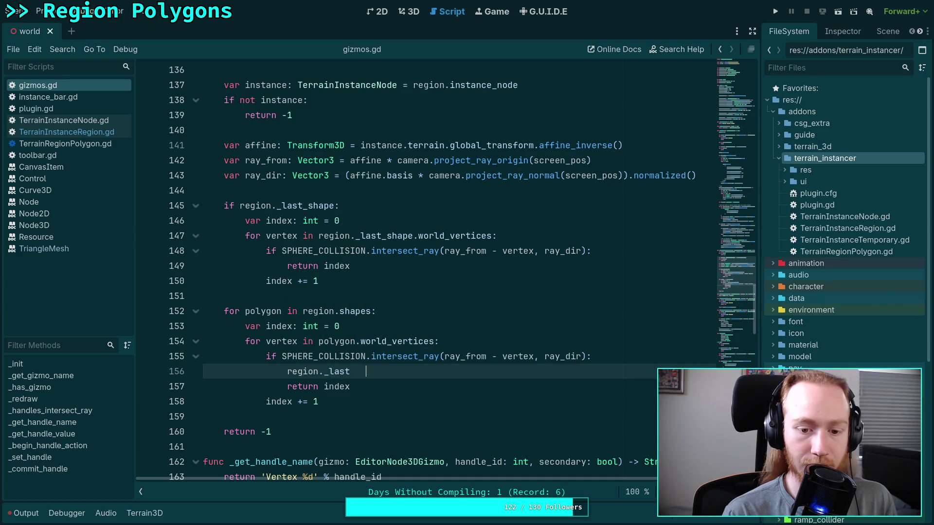
pyautogui.write('_shape = ')
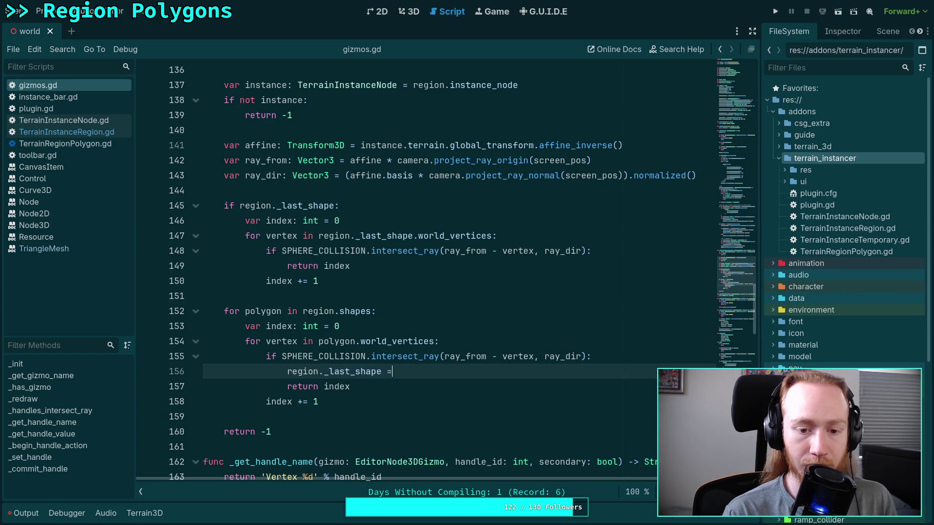
pyautogui.write('polygon')
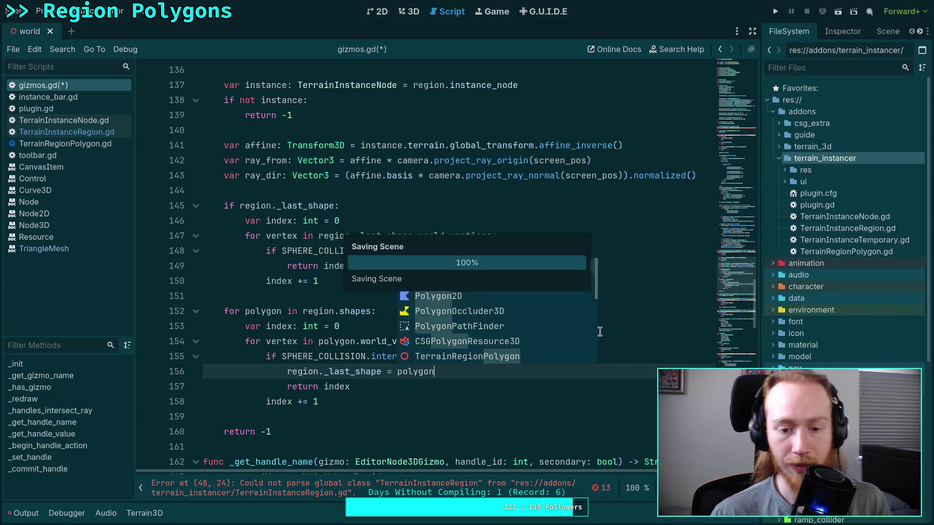
# Finish the region._last_shape = polygon assignment and scroll to blank line 170 in _get_handle_value
pyautogui.click(450, 390)
pyautogui.scroll(-1, 425, 380)
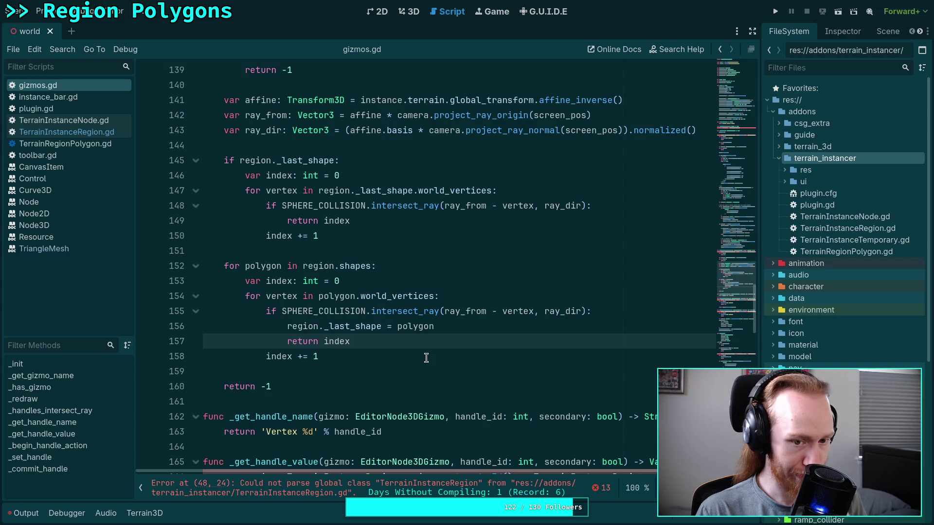
pyautogui.click(426, 358)
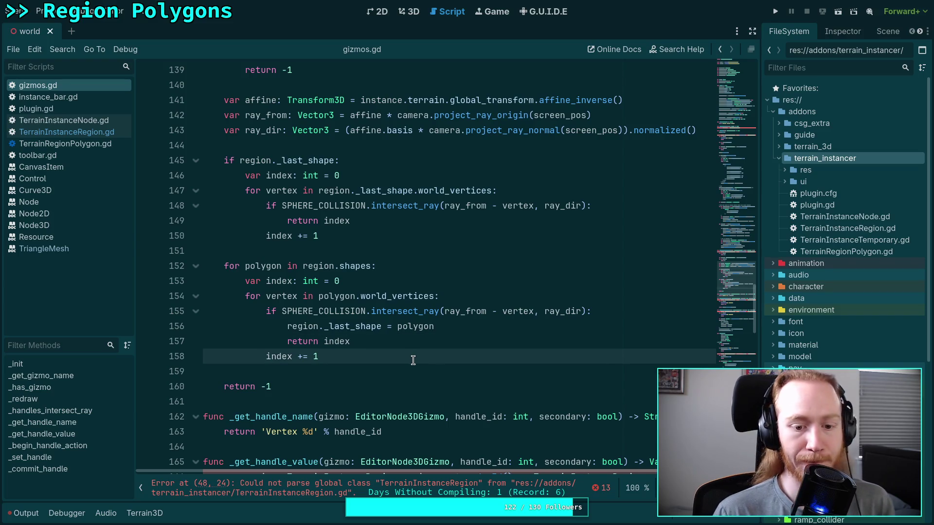
pyautogui.scroll(-1, 411, 360)
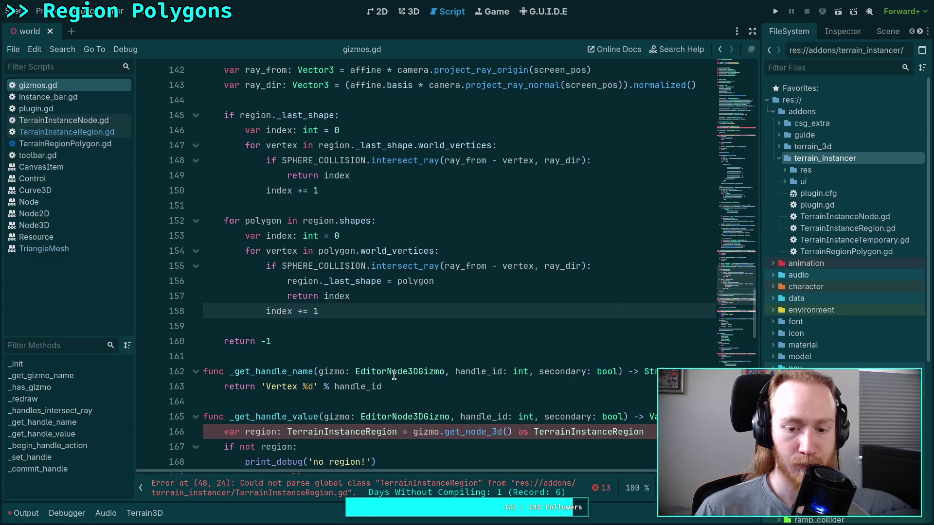
pyautogui.scroll(-3, 393, 376)
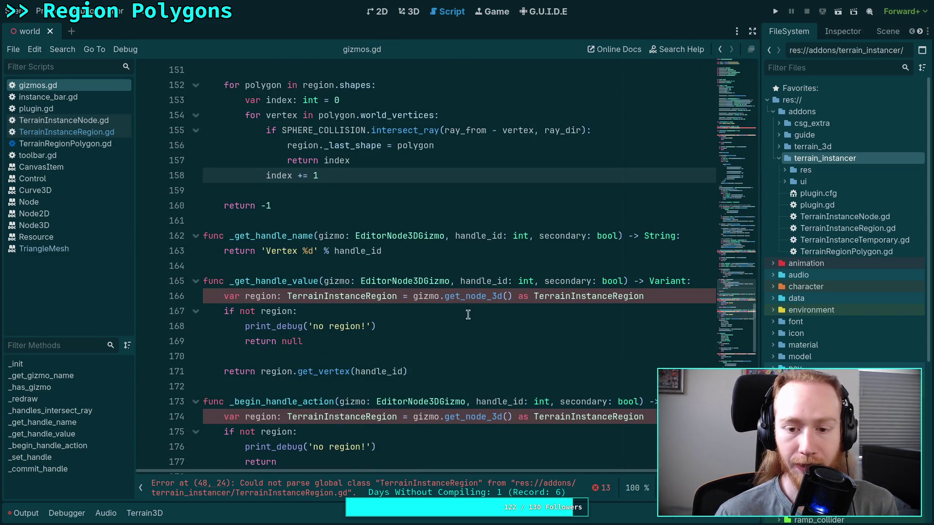
pyautogui.scroll(-1, 360, 333)
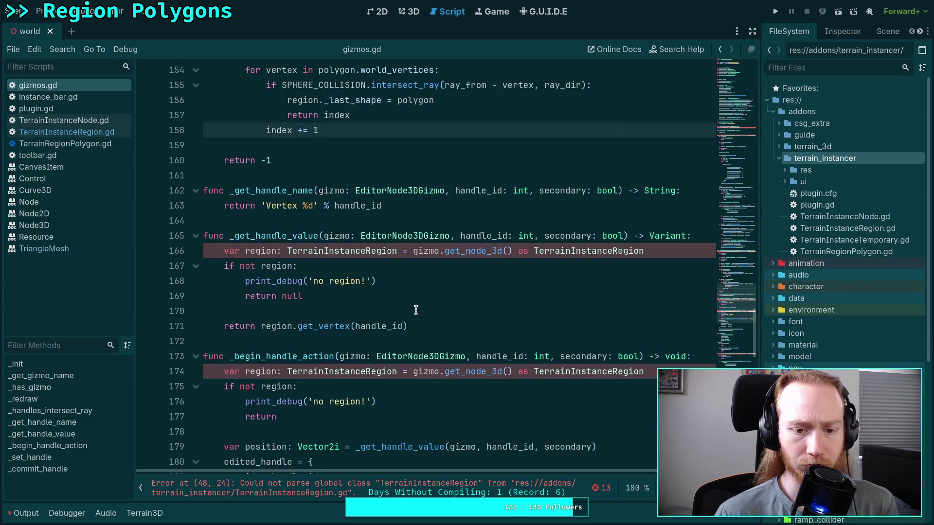
pyautogui.click(419, 310)
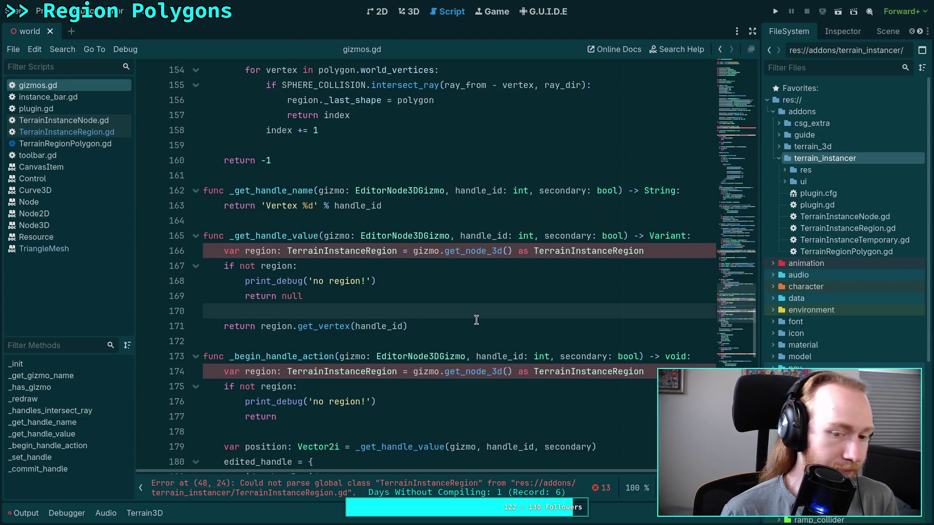
# Add 'if not region._last_shape:' that prints 'region has no last shape!' and returns null
pyautogui.press('Return')
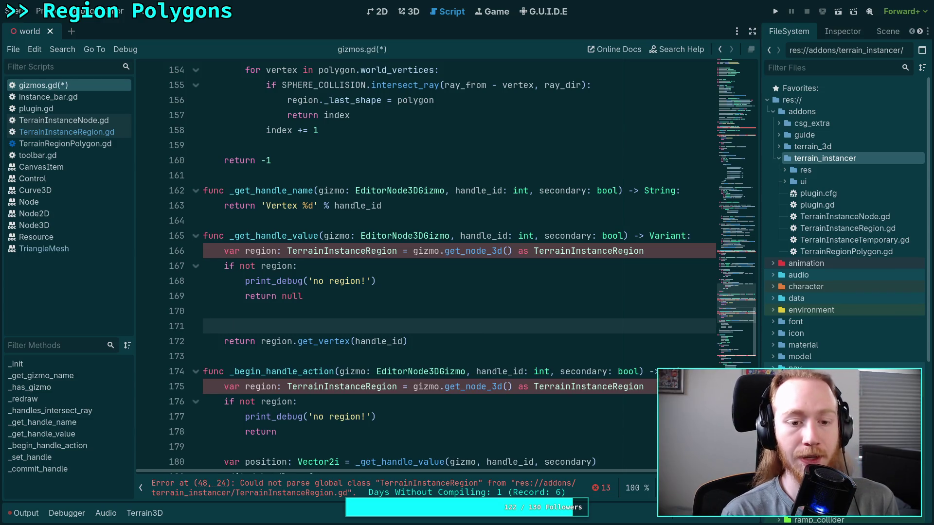
pyautogui.write('ifnot region._')
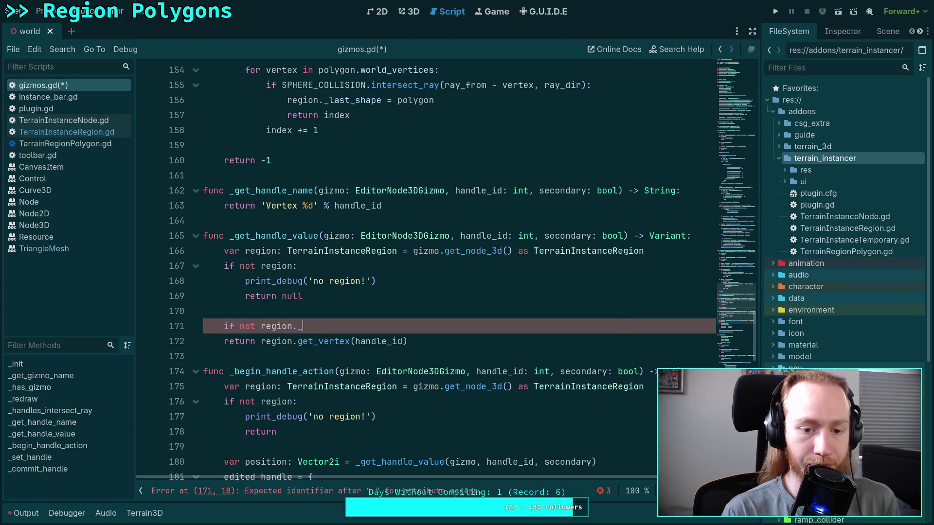
pyautogui.write('last_shape:')
pyautogui.press('Return')
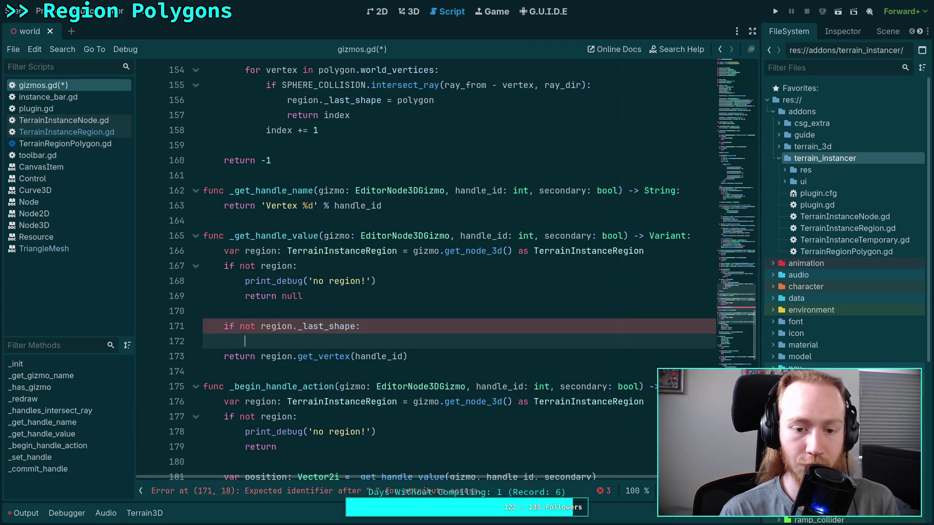
pyautogui.write('print')
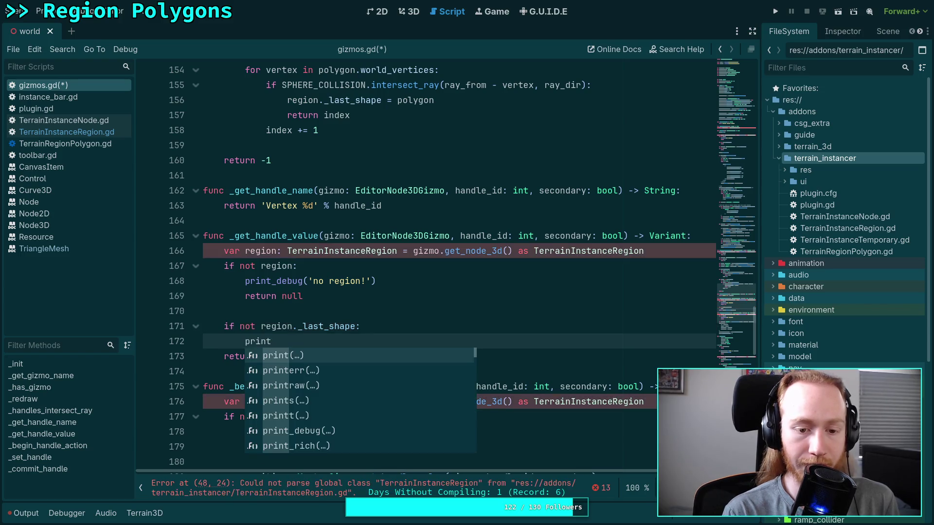
pyautogui.write('_de')
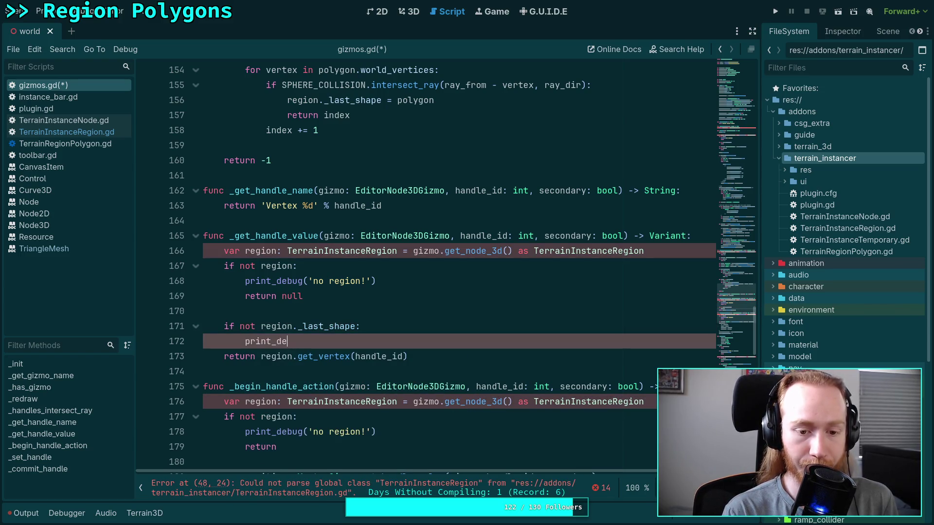
pyautogui.write("bug('")
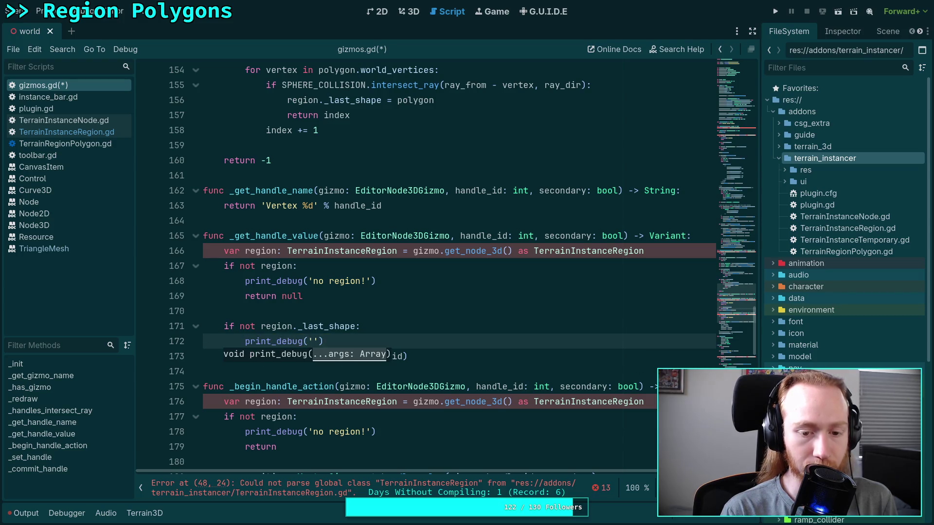
pyautogui.write('region has ')
pyautogui.write('no last shape')
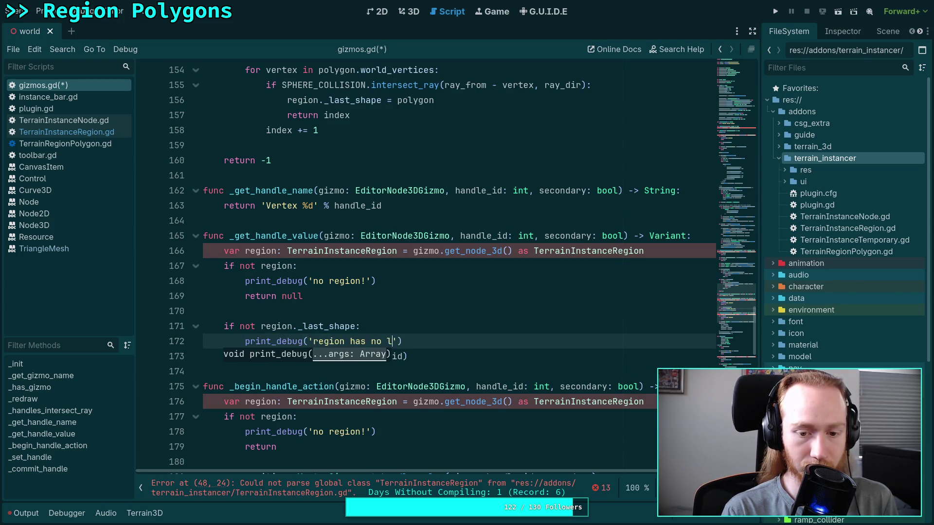
pyautogui.write("!'")
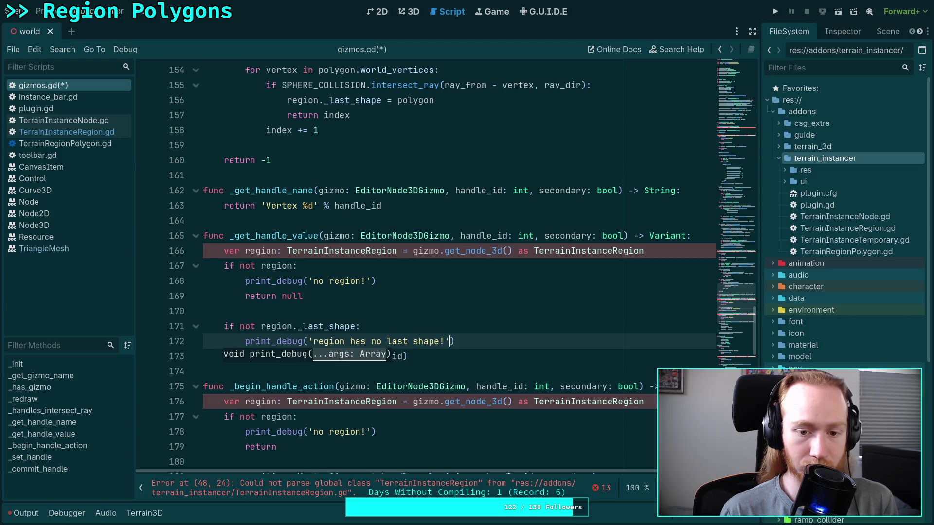
pyautogui.press('Return')
pyautogui.write('return null')
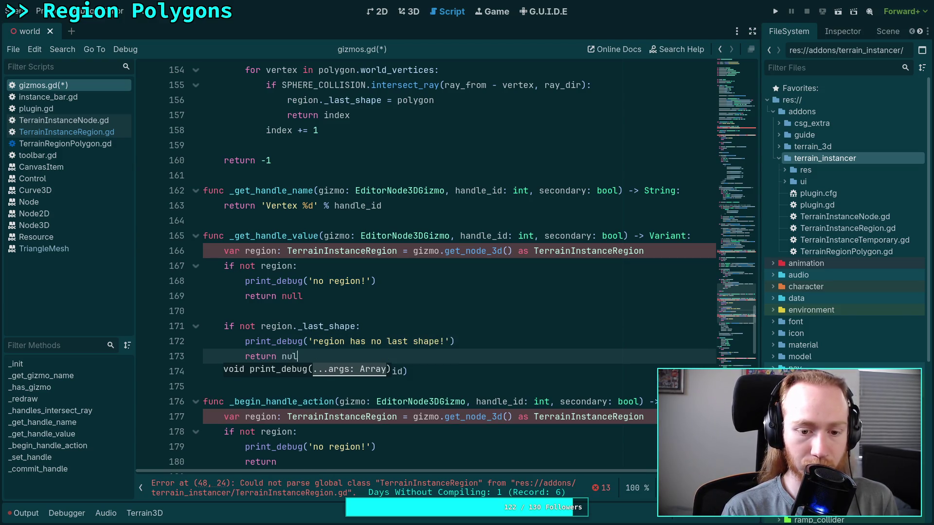
pyautogui.press('Return')
pyautogui.click(460, 325)
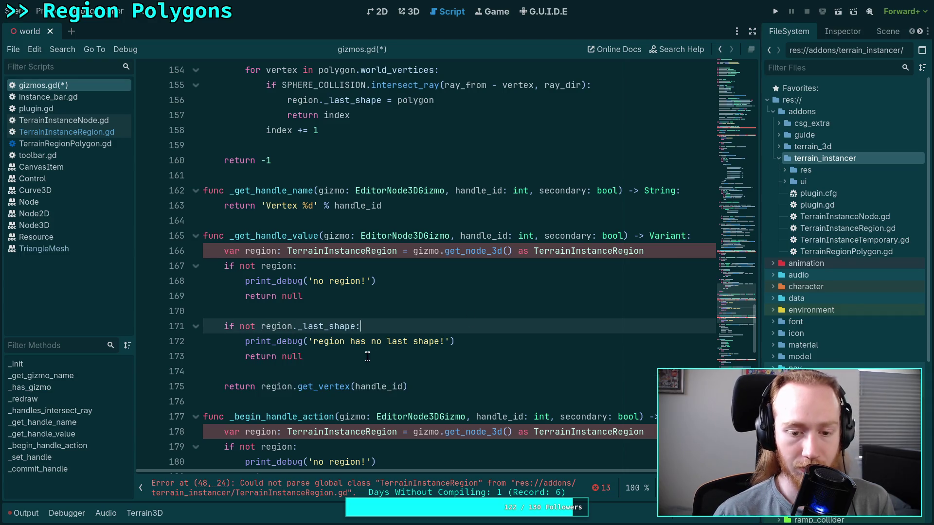
pyautogui.click(376, 372)
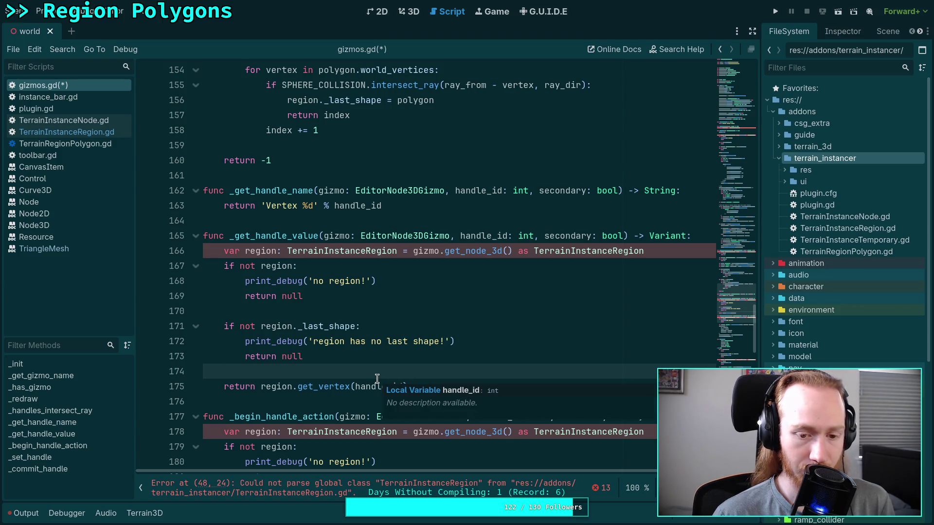
pyautogui.press('Return')
pyautogui.write('var')
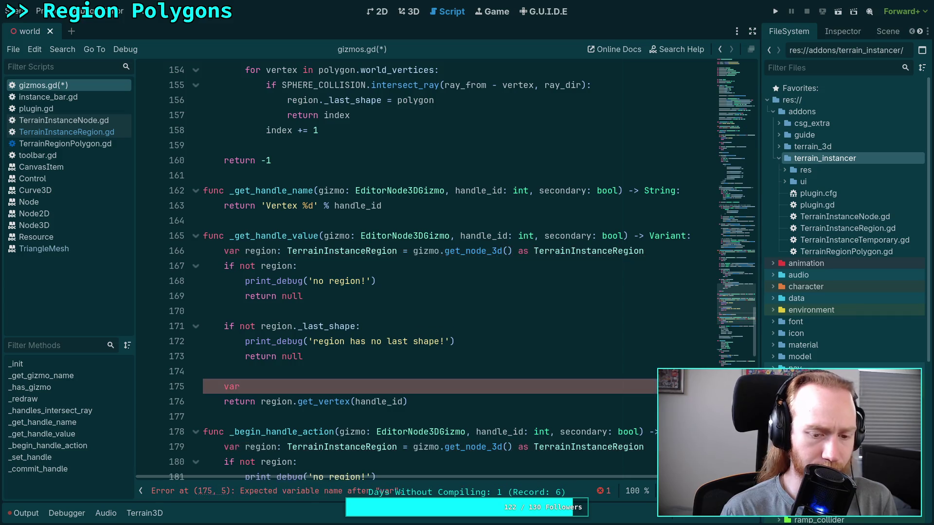
# Type 'var world_vert', check edited_handle uses in _set_handle, and return to line 175
pyautogui.write('world_vert:')
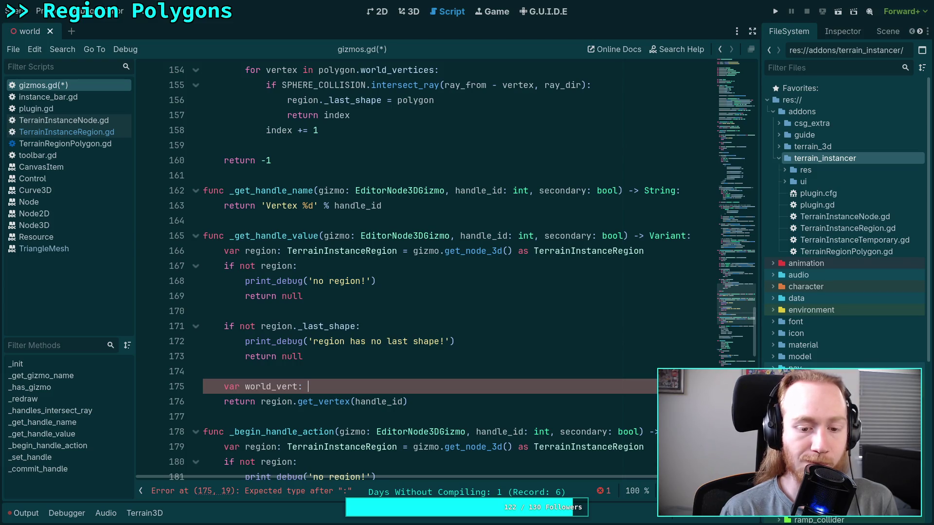
pyautogui.scroll(-10, 320, 326)
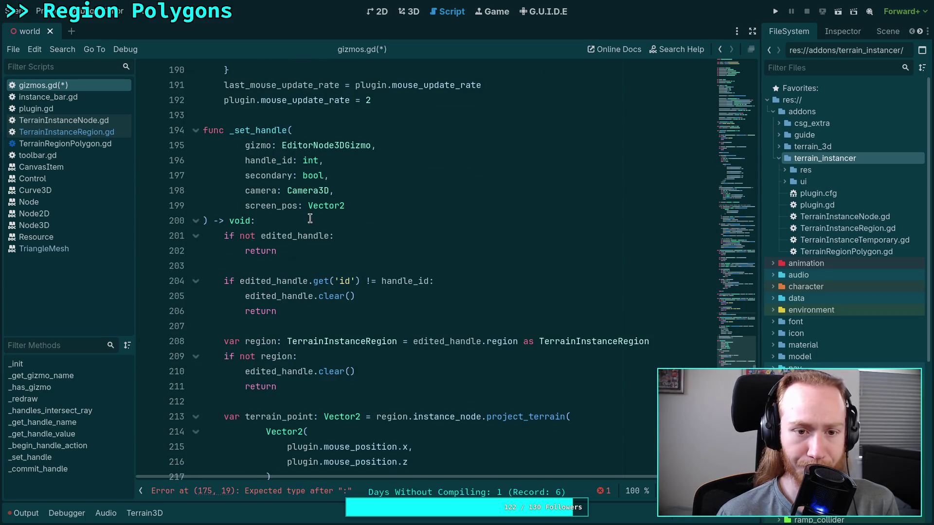
pyautogui.scroll(-2, 368, 304)
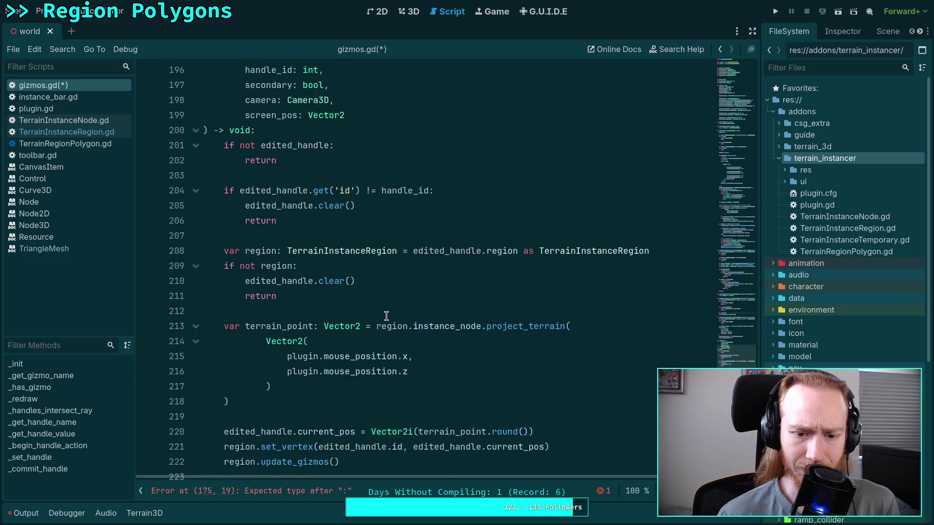
pyautogui.scroll(-2, 386, 316)
pyautogui.doubleClick(369, 357)
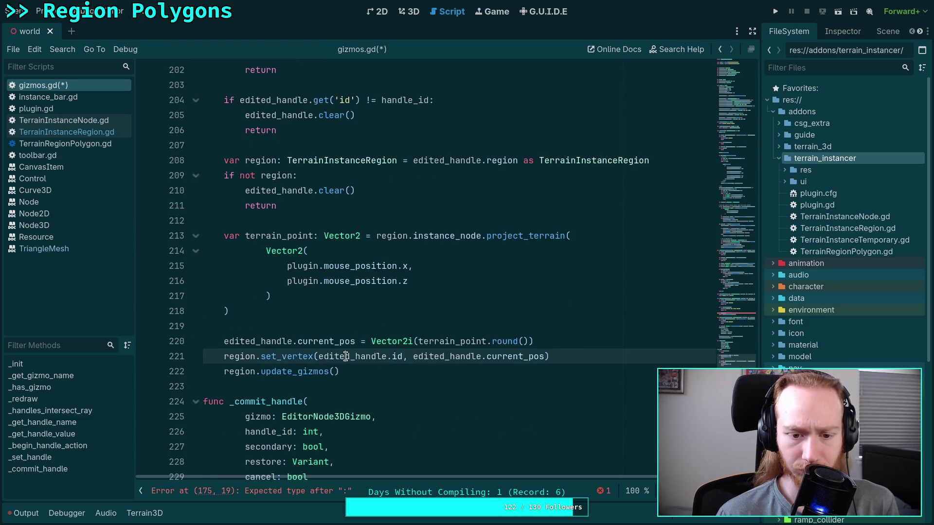
pyautogui.scroll(2, 330, 301)
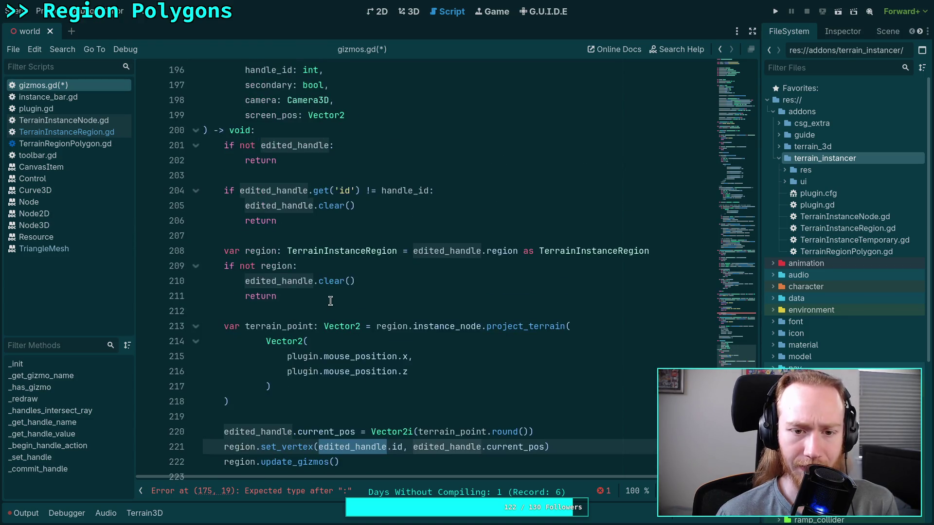
pyautogui.scroll(1, 331, 301)
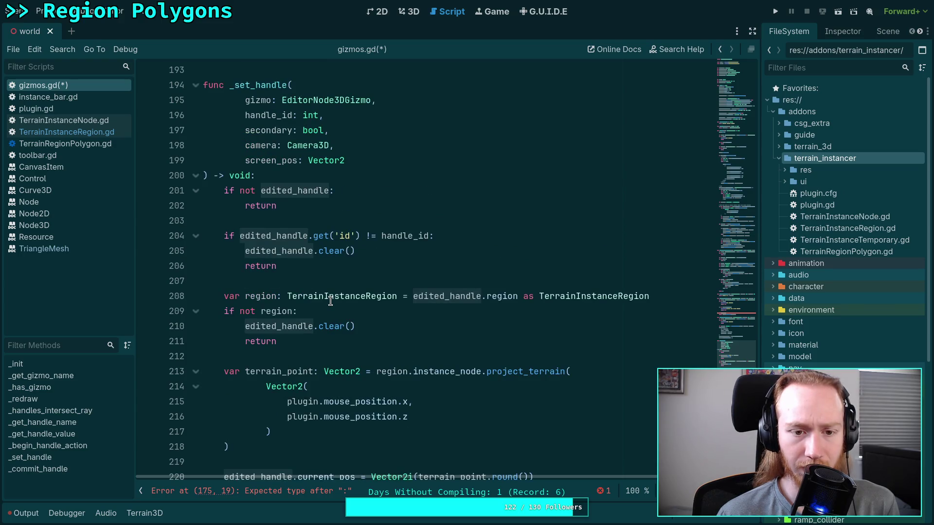
pyautogui.scroll(7, 330, 301)
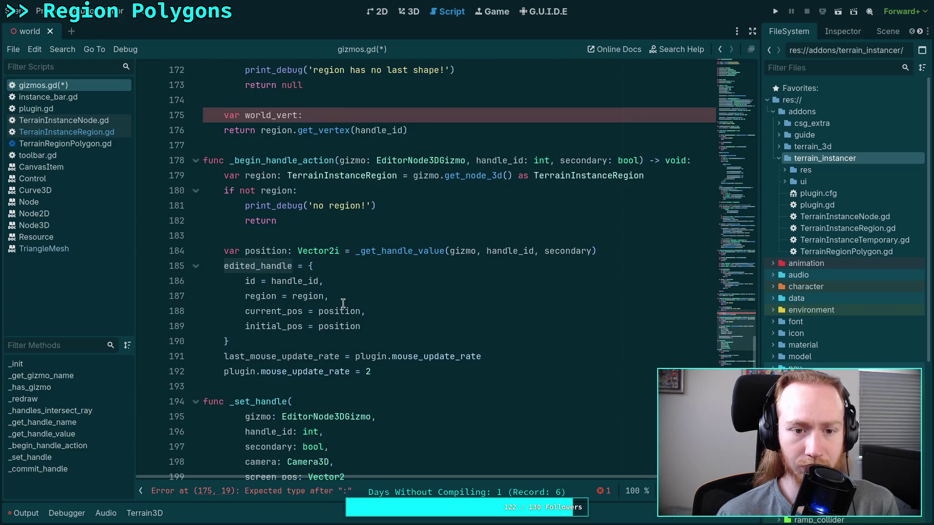
pyautogui.scroll(1, 328, 302)
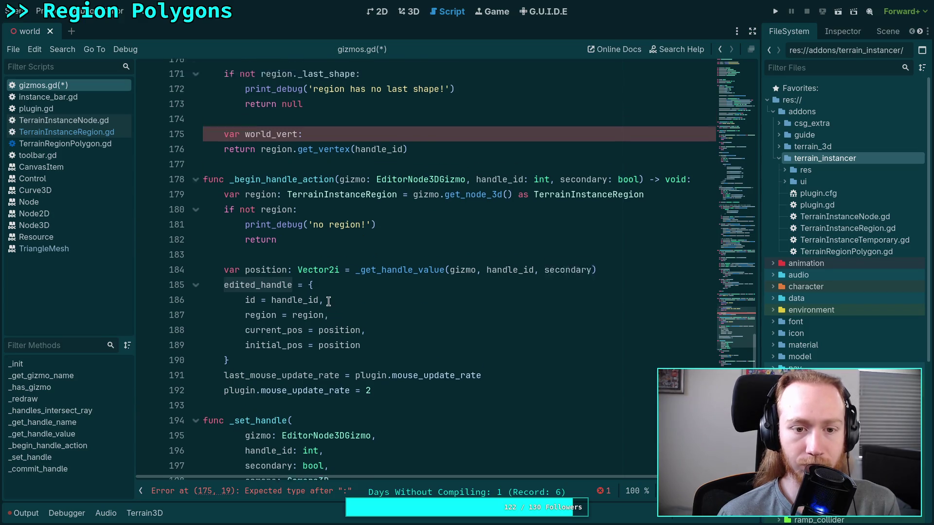
pyautogui.scroll(3, 328, 301)
pyautogui.click(369, 251)
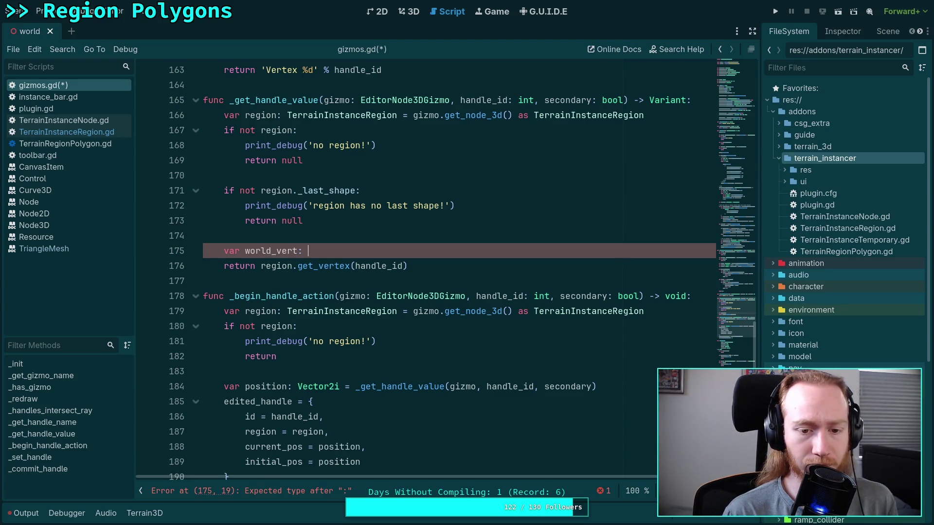
# Set world_vert from region._last_shape.world_vertices[handle_id], return Vector2i(world_vert.x, world_vert.z), and save
pyautogui.write('Vector3 = ')
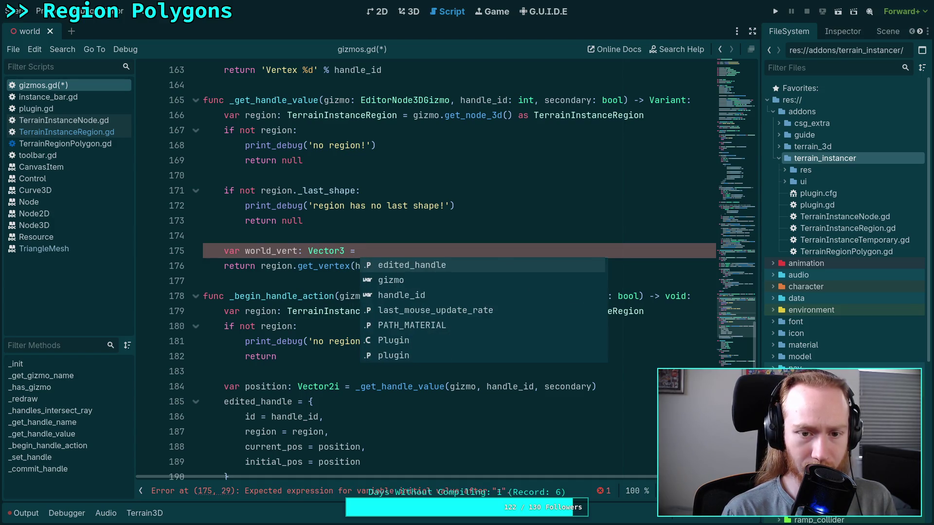
pyautogui.write('region.')
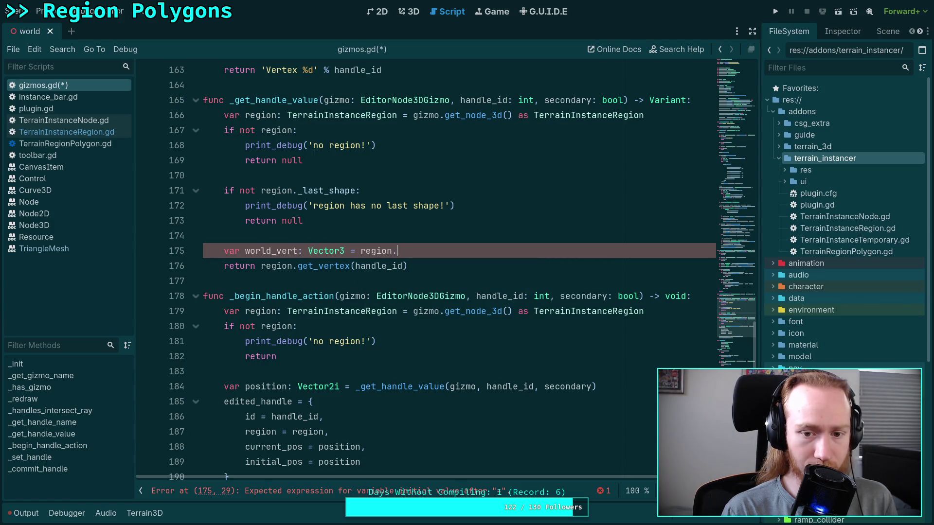
pyautogui.write('_last_shape')
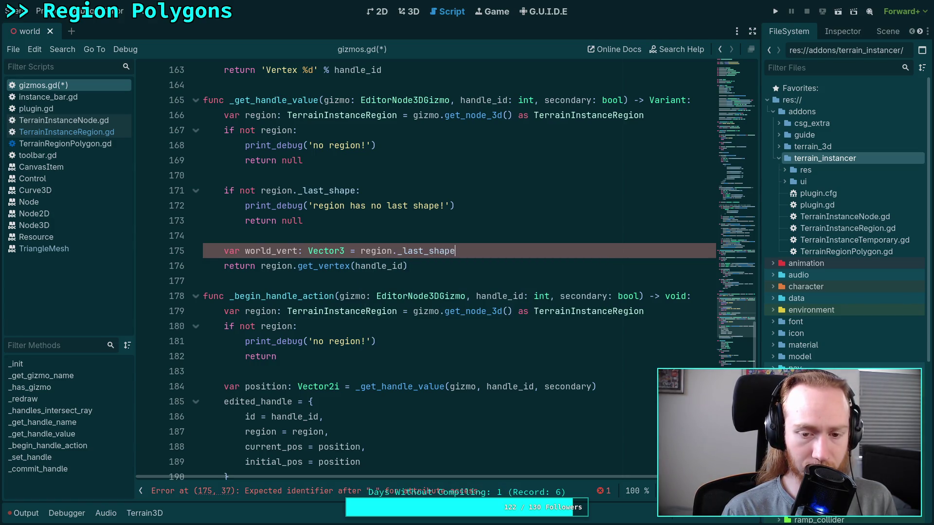
pyautogui.write('world_')
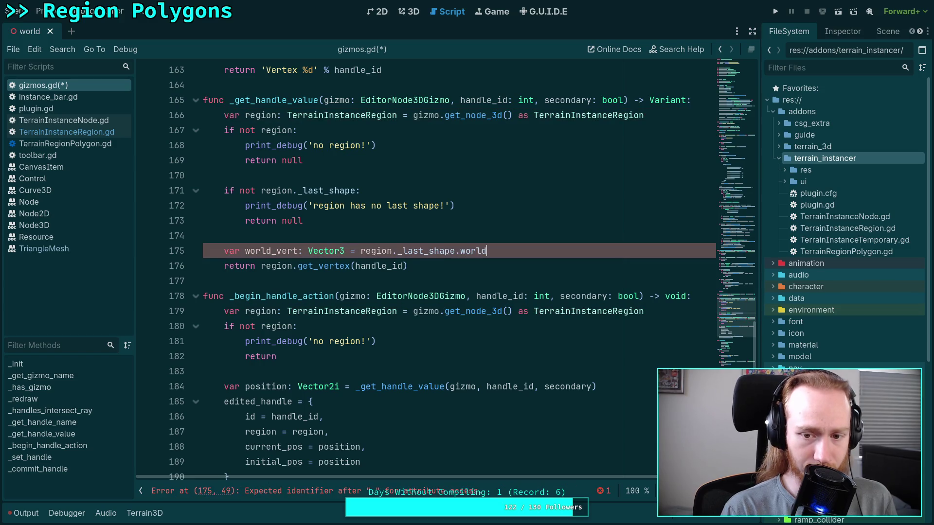
pyautogui.write('vertices')
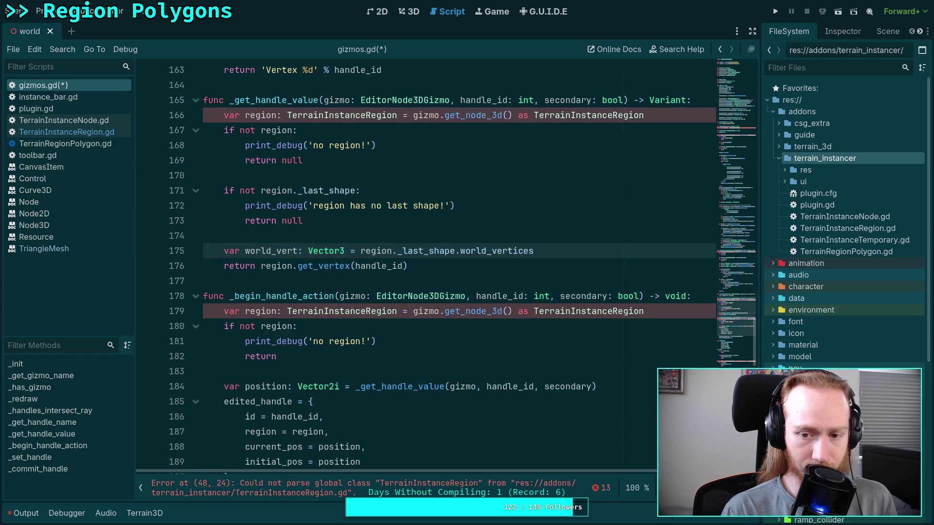
pyautogui.write('[hadl')
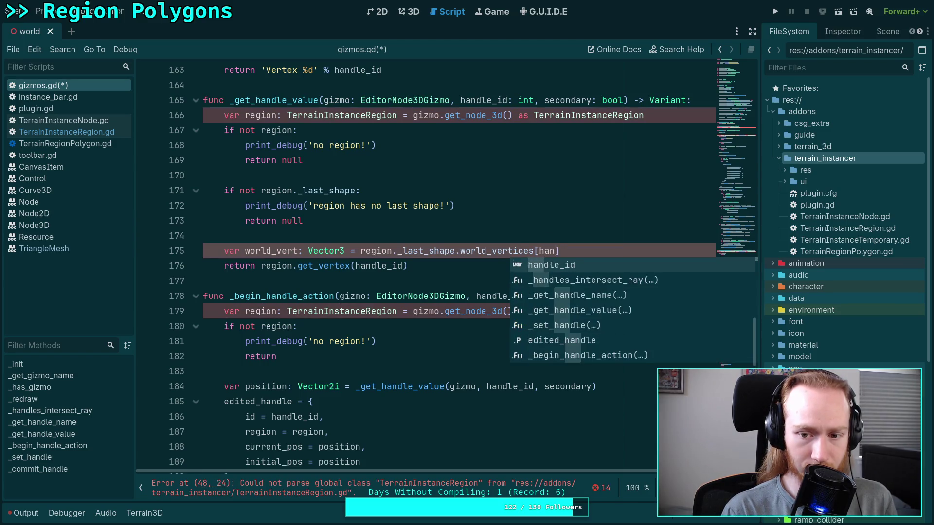
pyautogui.press('Return')
pyautogui.moveTo(407, 266); pyautogui.dragTo(260, 266)
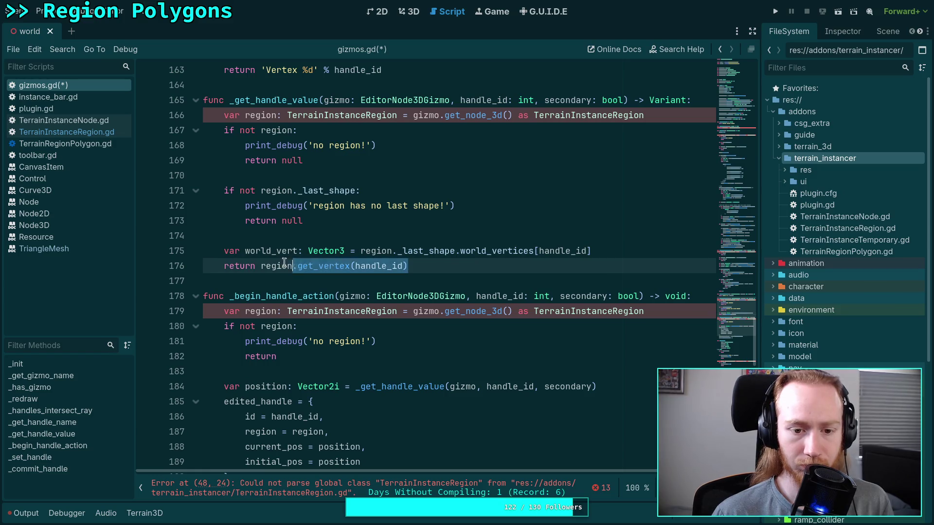
pyautogui.write('Vect')
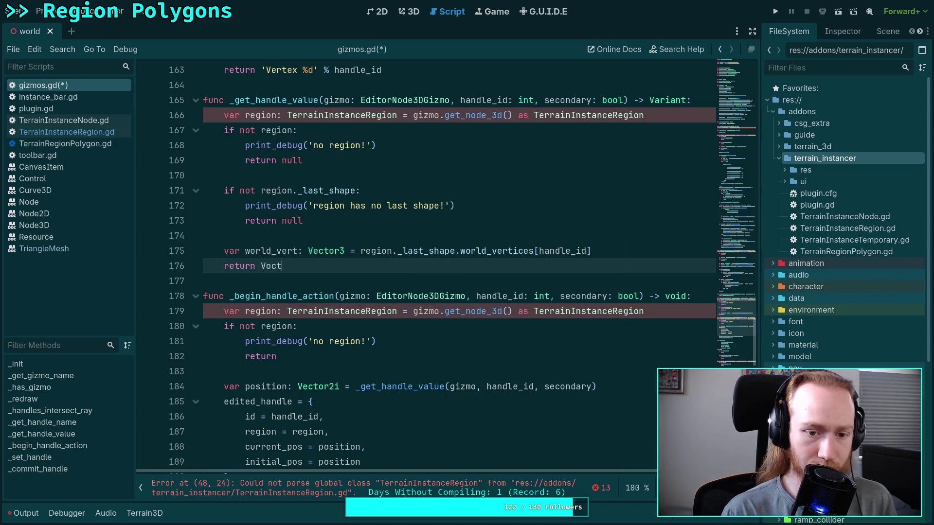
pyautogui.write('or2i')
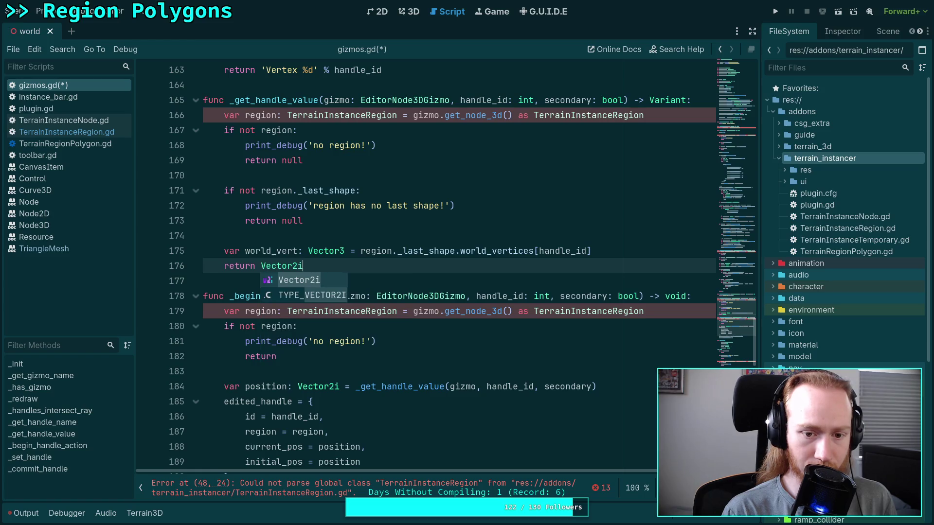
pyautogui.write('(world_vert.')
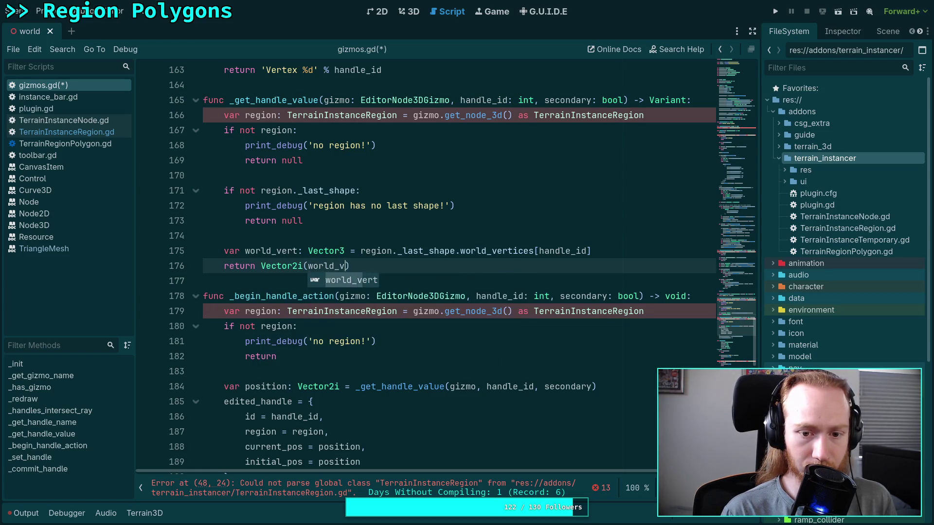
pyautogui.write('x, world')
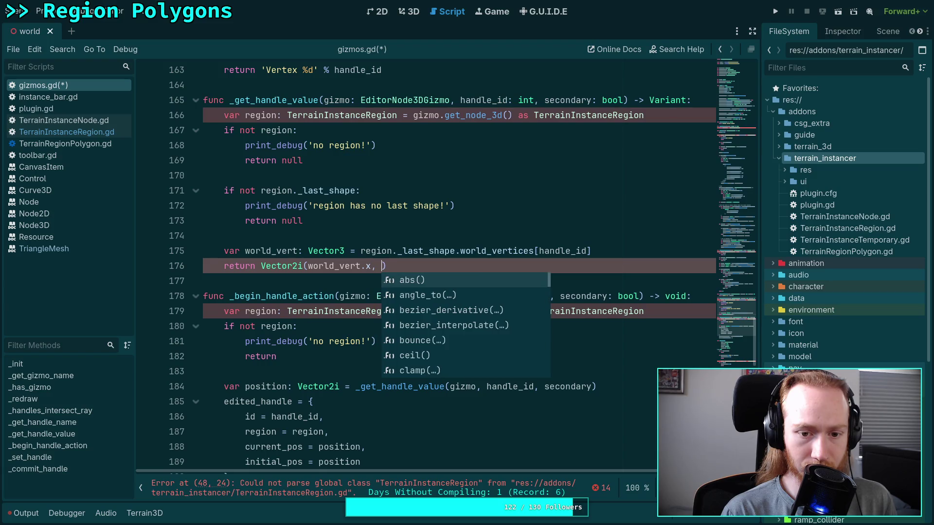
pyautogui.write('_vert.')
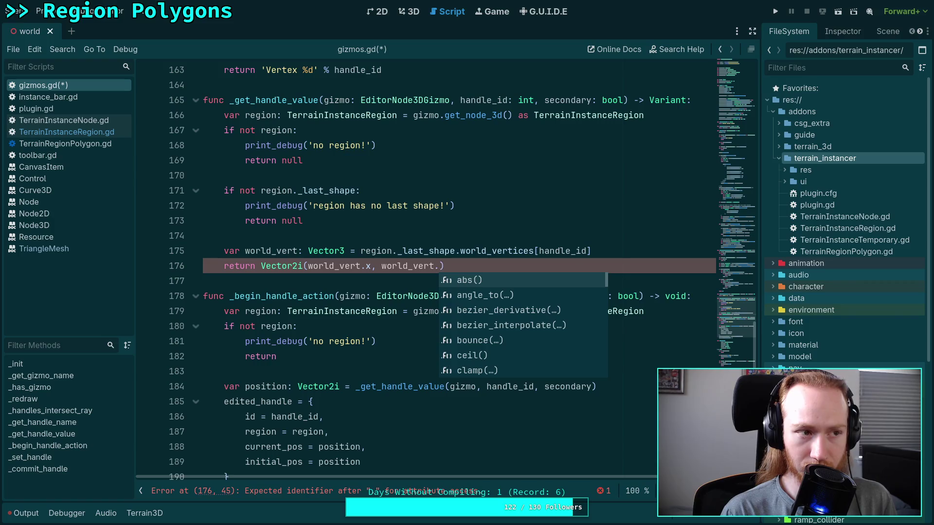
pyautogui.write('y')
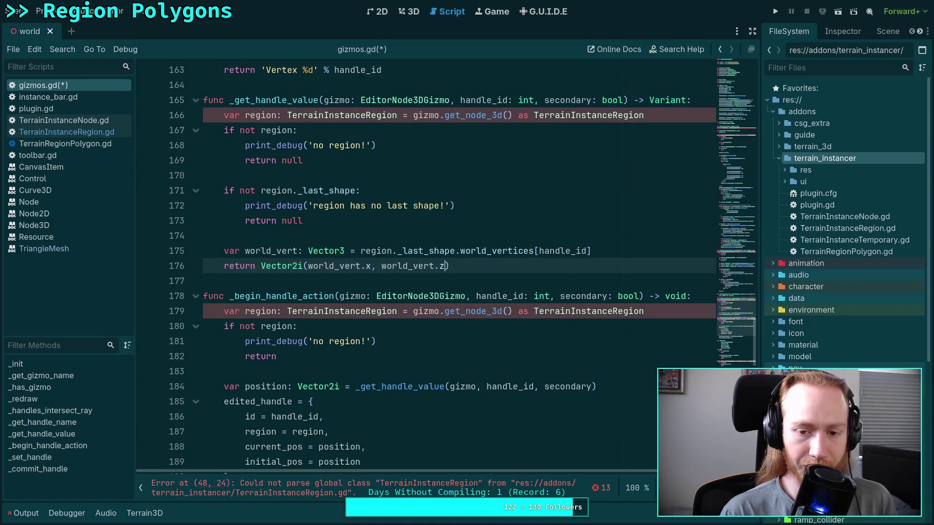
pyautogui.press('BackSpace')
pyautogui.hotkey('ctrl', 's')
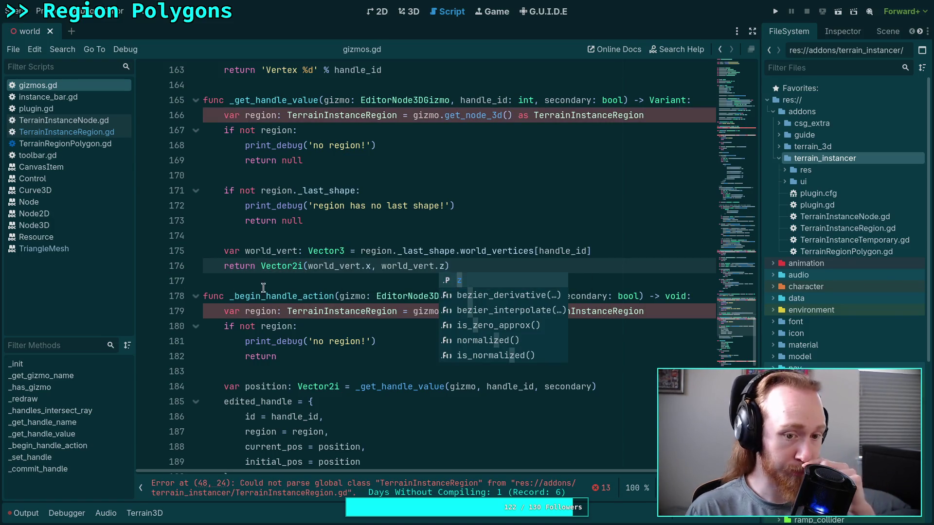
pyautogui.click(283, 286)
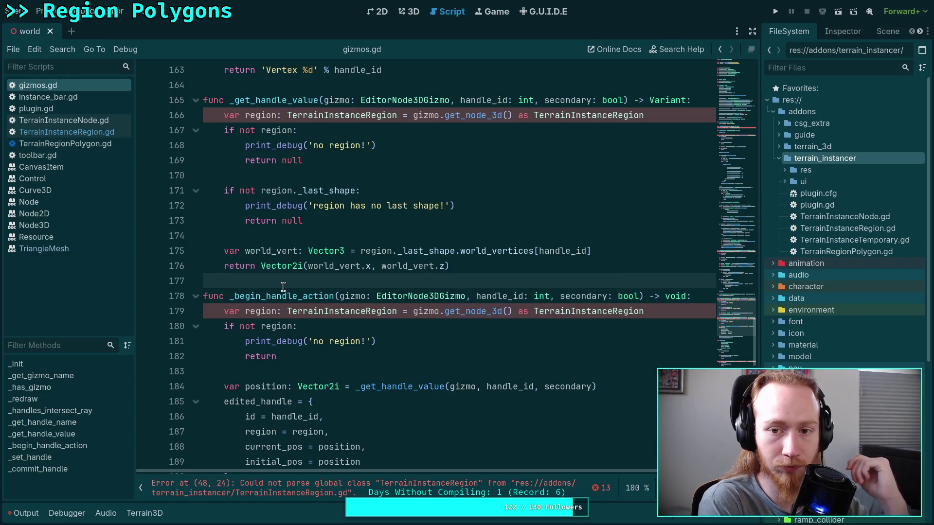
pyautogui.scroll(-4, 283, 287)
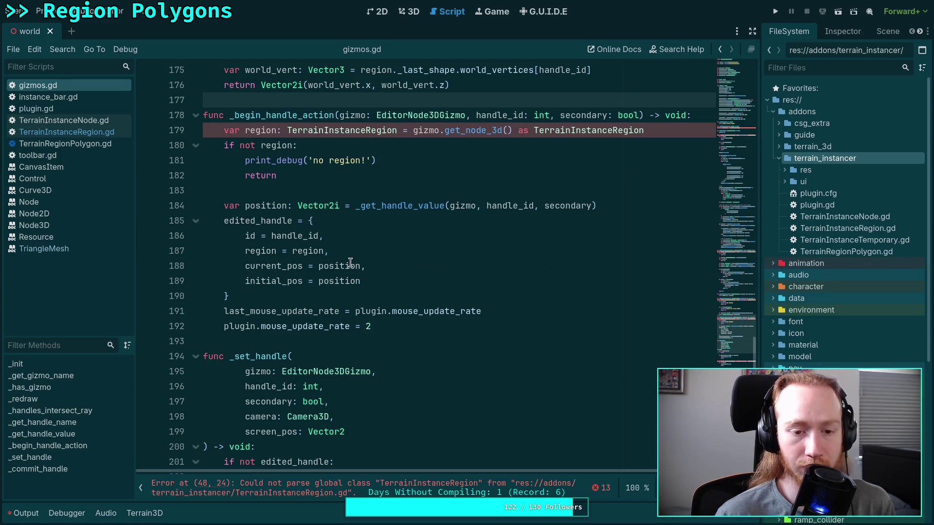
pyautogui.doubleClick(278, 232)
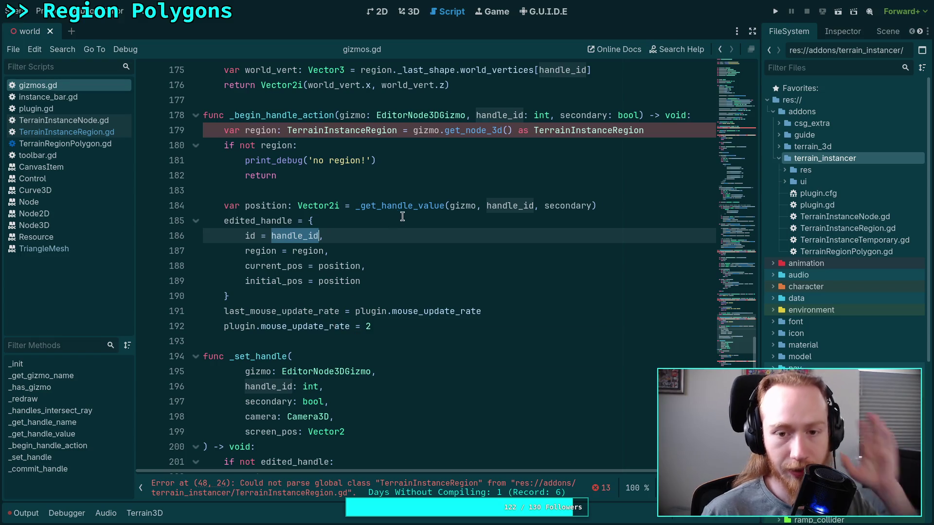
pyautogui.scroll(4, 398, 234)
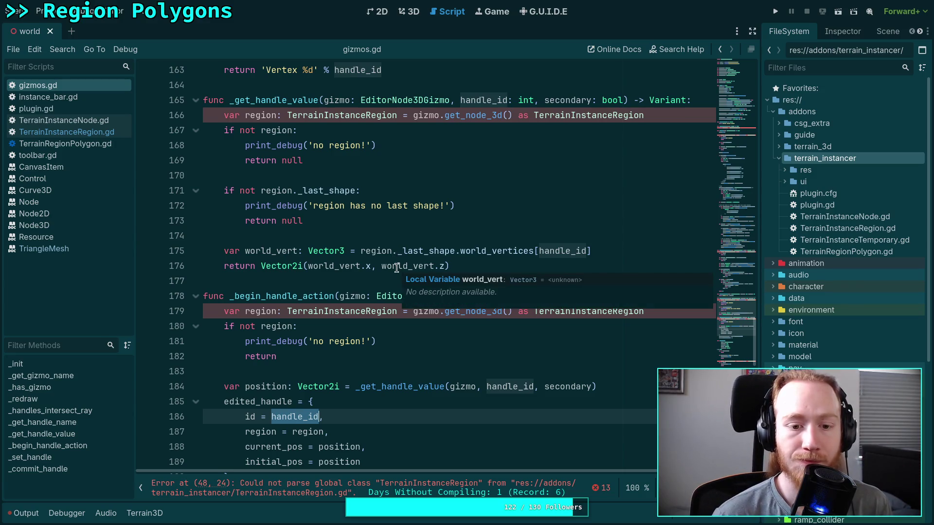
pyautogui.scroll(-2, 464, 428)
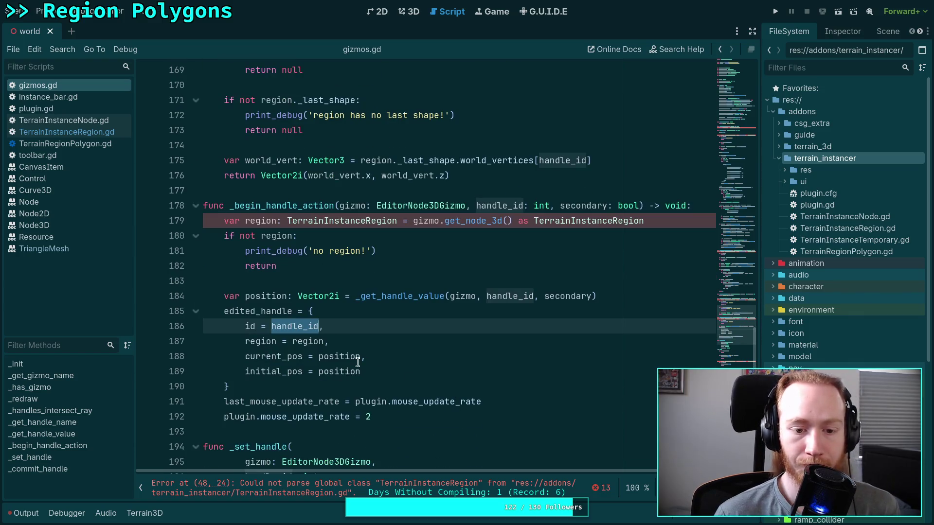
pyautogui.doubleClick(275, 296)
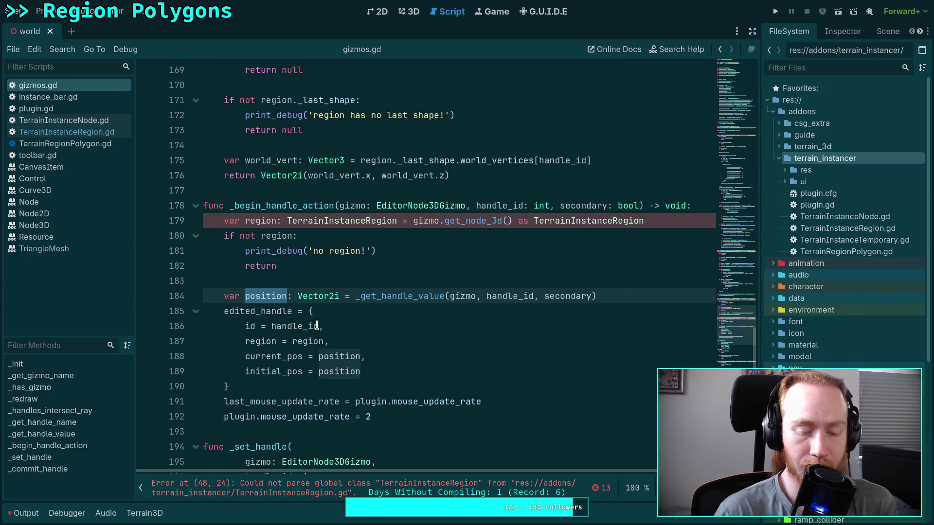
pyautogui.scroll(-9, 336, 318)
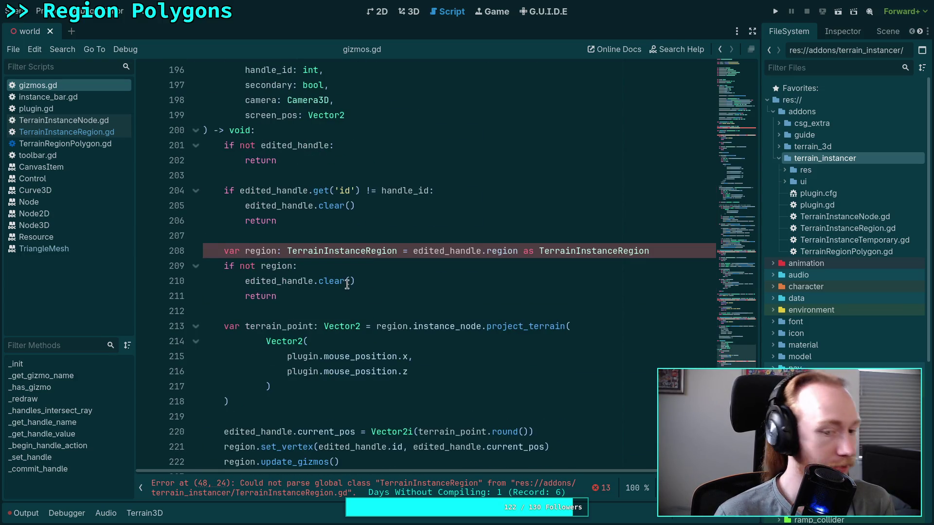
pyautogui.scroll(-2, 346, 284)
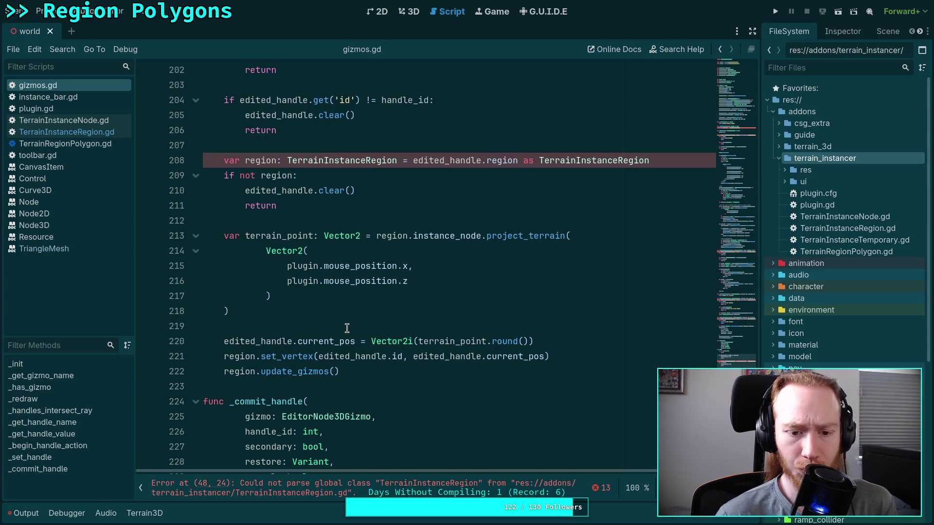
pyautogui.click(281, 358)
pyautogui.doubleClick(281, 358)
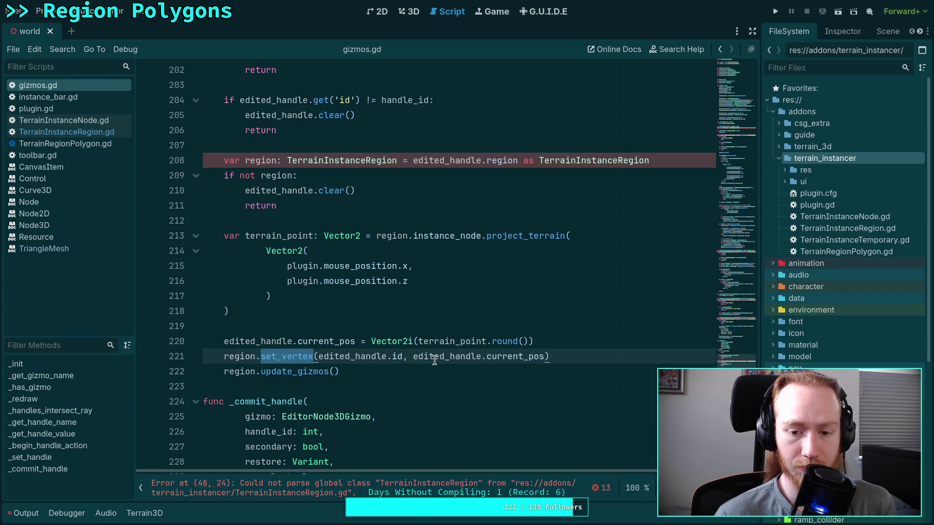
pyautogui.doubleClick(376, 358)
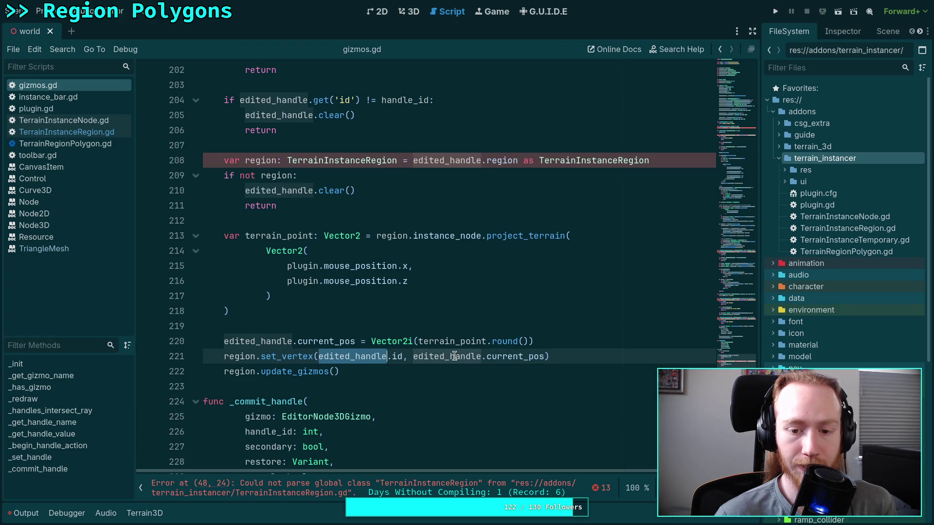
pyautogui.click(569, 344)
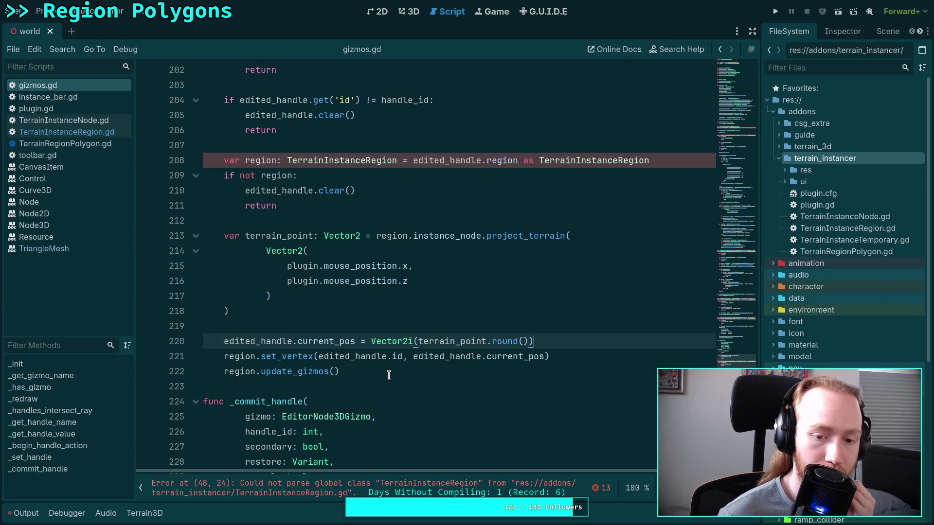
pyautogui.click(319, 358)
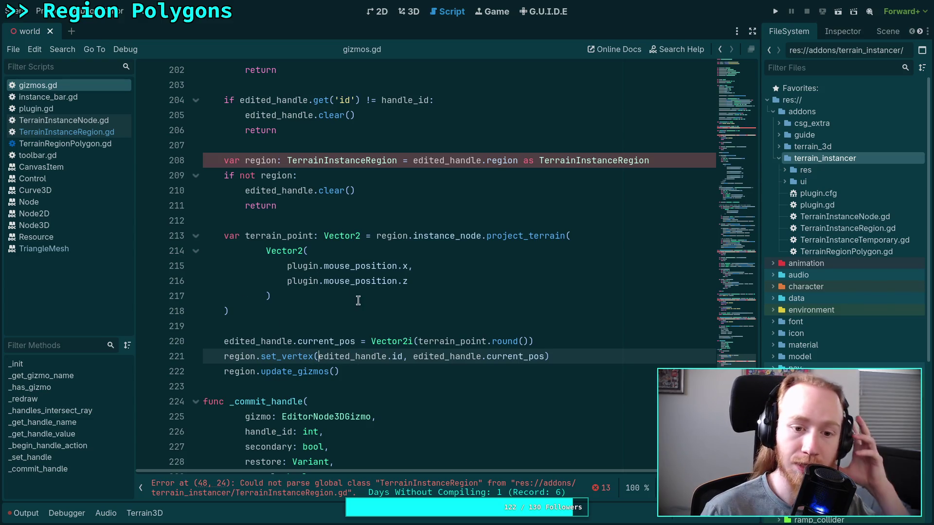
pyautogui.click(345, 208)
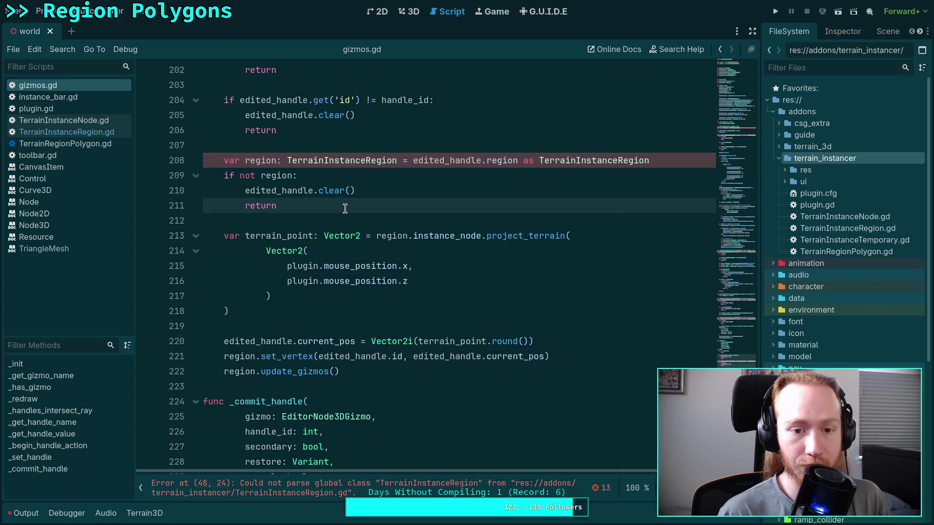
# Start a separate 'not region' check below the region check, then undo it
pyautogui.press('Return')
pyautogui.write('i')
pyautogui.press('BackSpace')
pyautogui.press('Return')
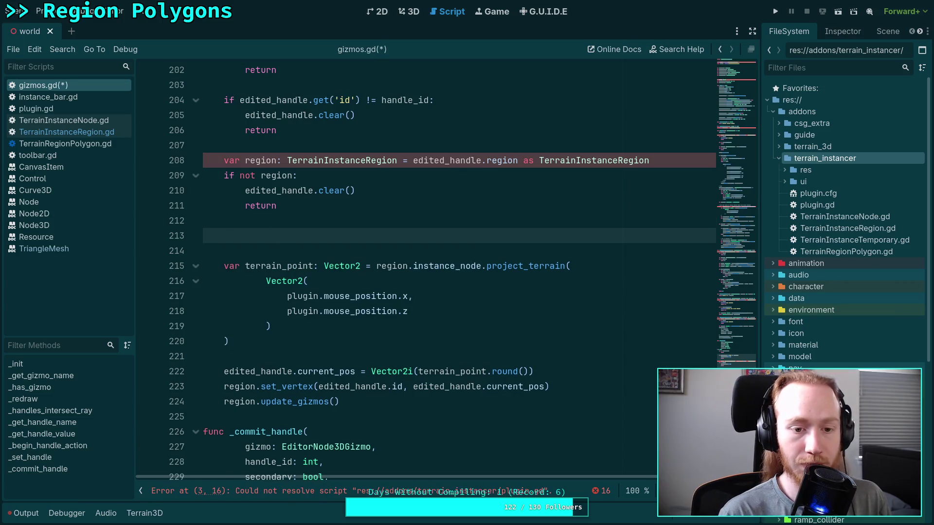
pyautogui.write('if not region')
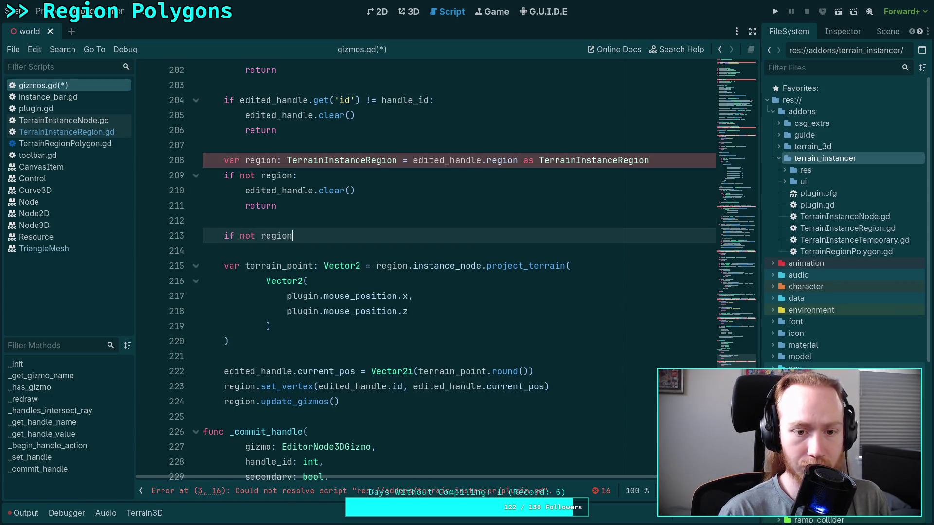
pyautogui.press('Escape')
pyautogui.hotkey('ctrl', 'z')
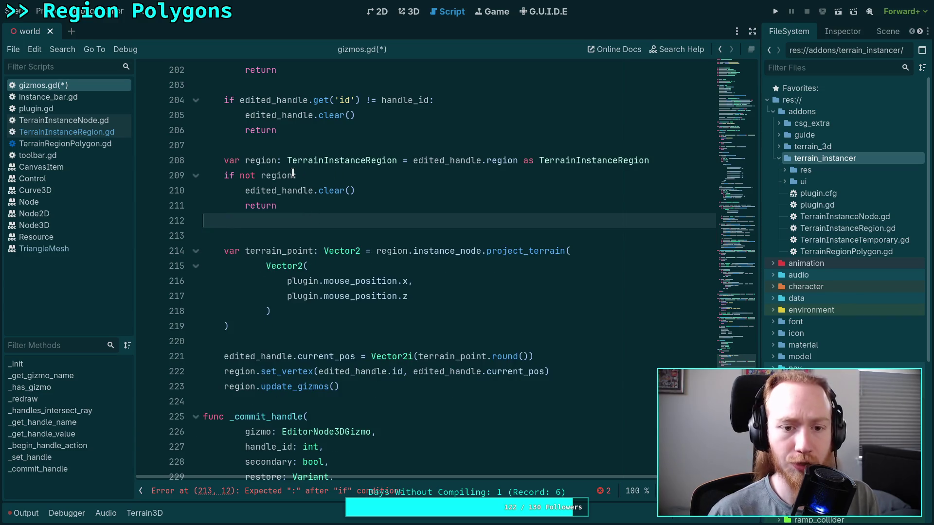
# Change line 209 to 'if (not region) or (not region._last_shape):', drop the blank line, save
pyautogui.click(293, 175)
pyautogui.write('or')
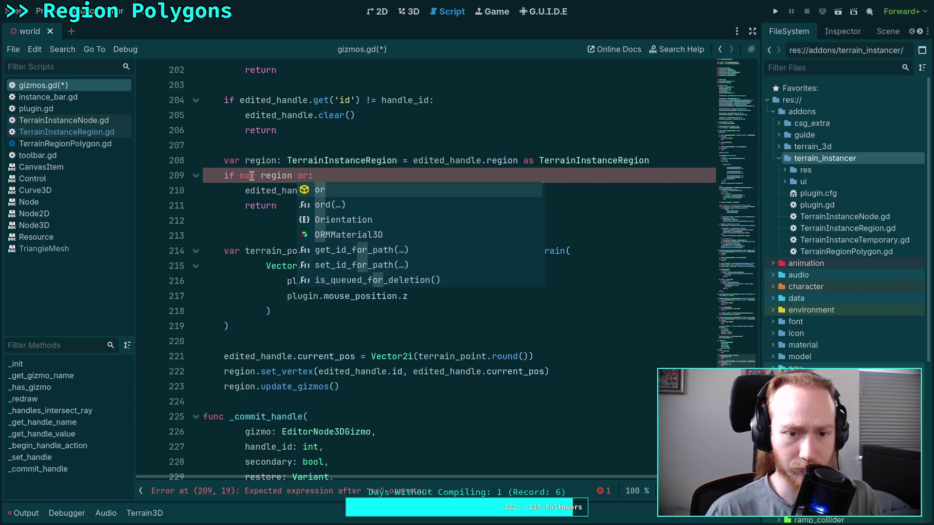
pyautogui.hotkey('ctrl', 'Left')
pyautogui.hotkey('ctrl', 'Left')
pyautogui.hotkey('ctrl', 'Left')
pyautogui.write('(')
pyautogui.click(298, 175)
pyautogui.write(')')
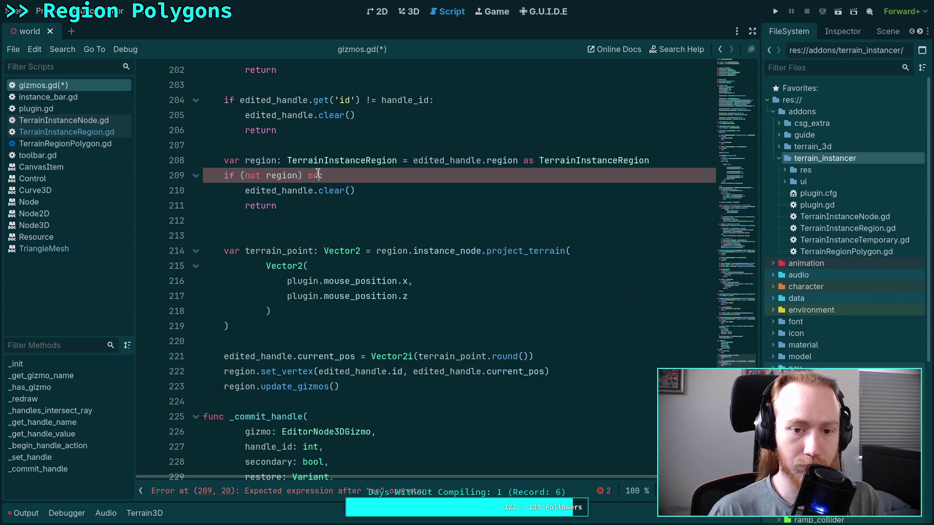
pyautogui.write(' or (not region.')
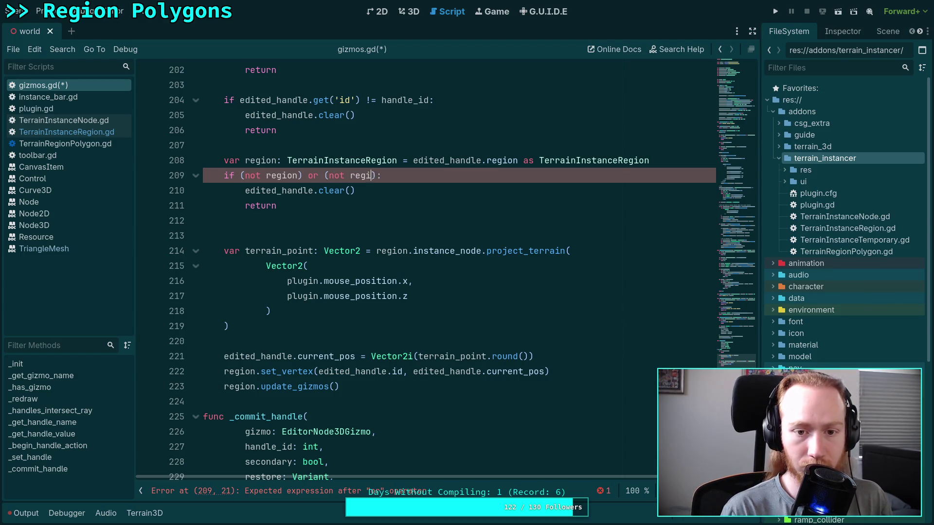
pyautogui.write('_last_shape')
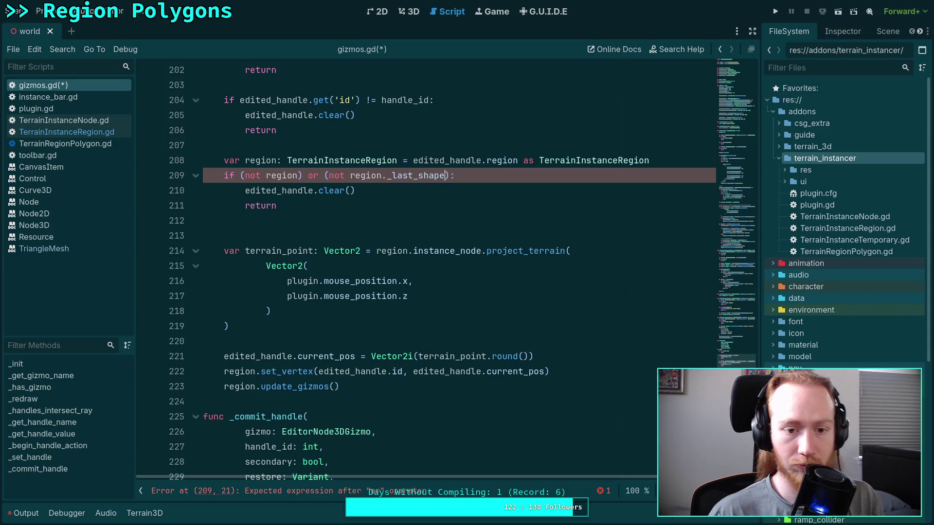
pyautogui.click(256, 205)
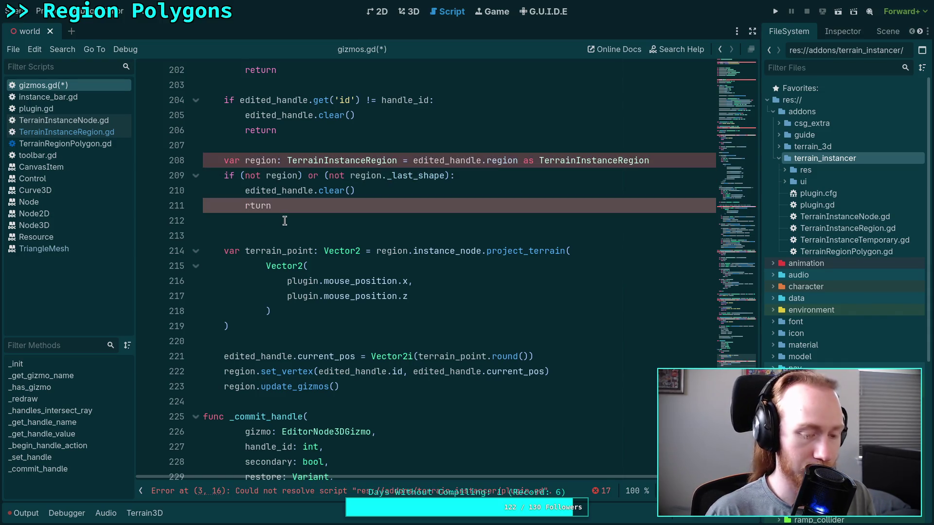
pyautogui.click(274, 223)
pyautogui.press('BackSpace')
pyautogui.write('e')
pyautogui.hotkey('ctrl', 's')
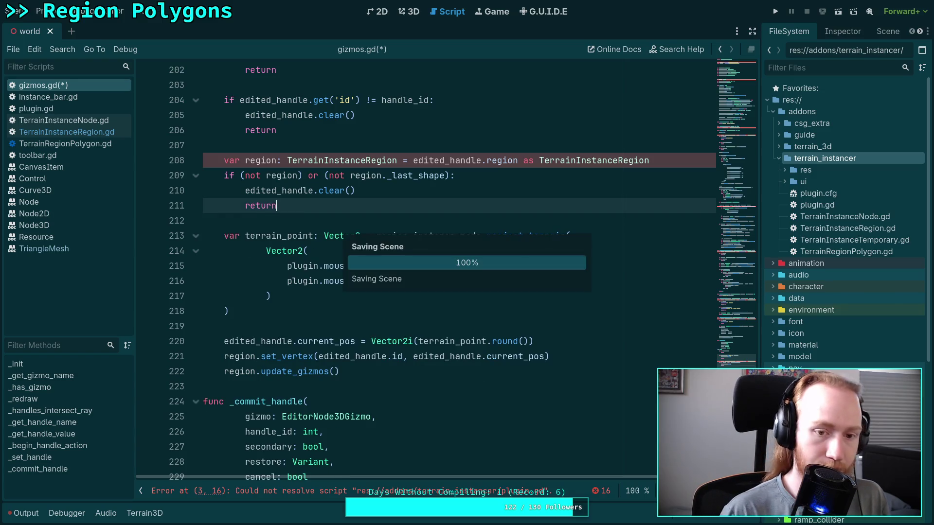
# After the _last_shape loop, add 'if region._solo_shape: return -1' and save gizmos.gd
pyautogui.scroll(10, 336, 238)
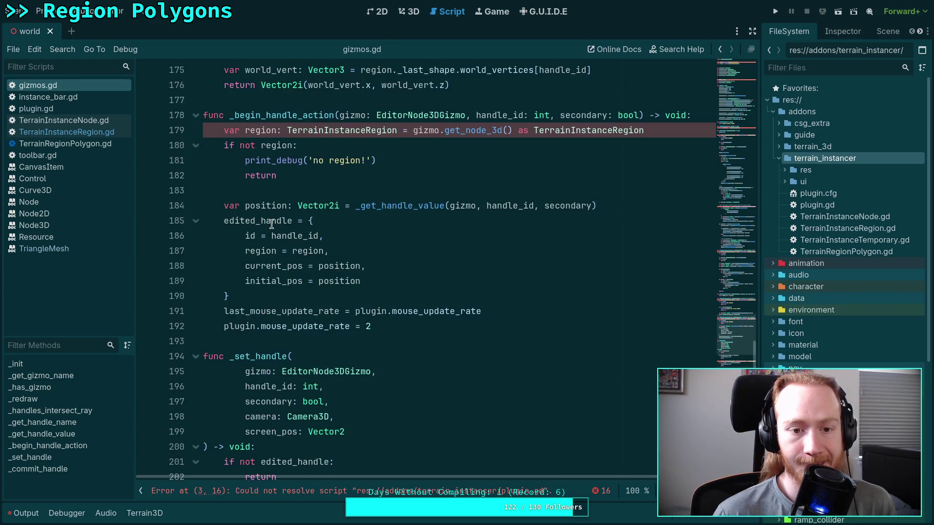
pyautogui.scroll(4, 336, 238)
pyautogui.scroll(1, 340, 234)
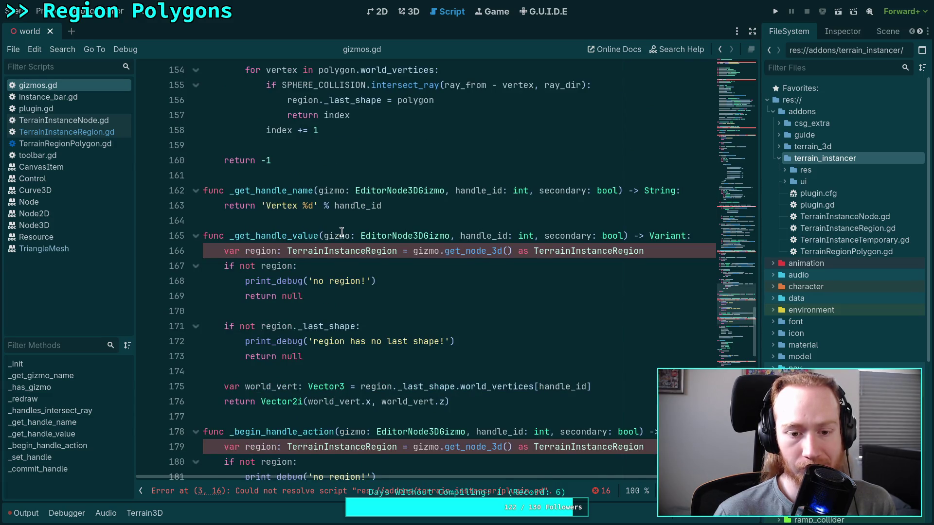
pyautogui.scroll(1, 342, 232)
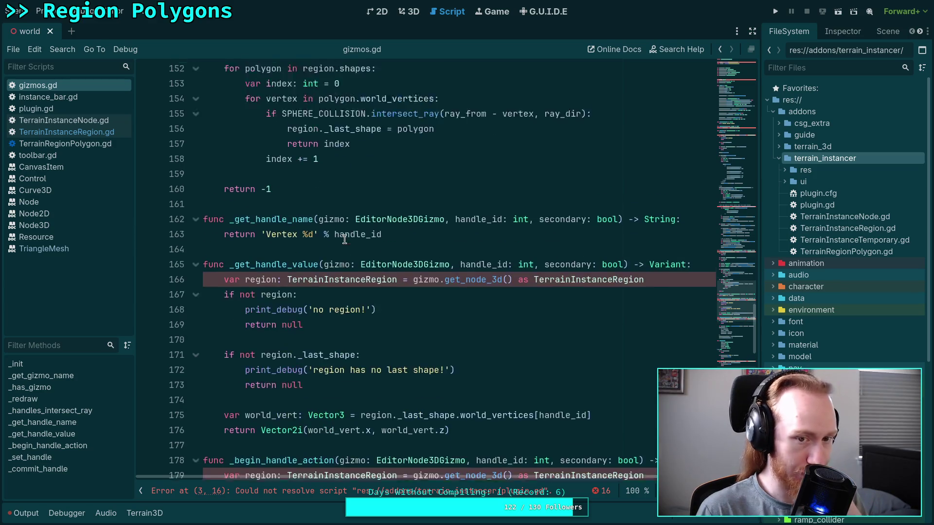
pyautogui.scroll(5, 342, 234)
pyautogui.click(416, 282)
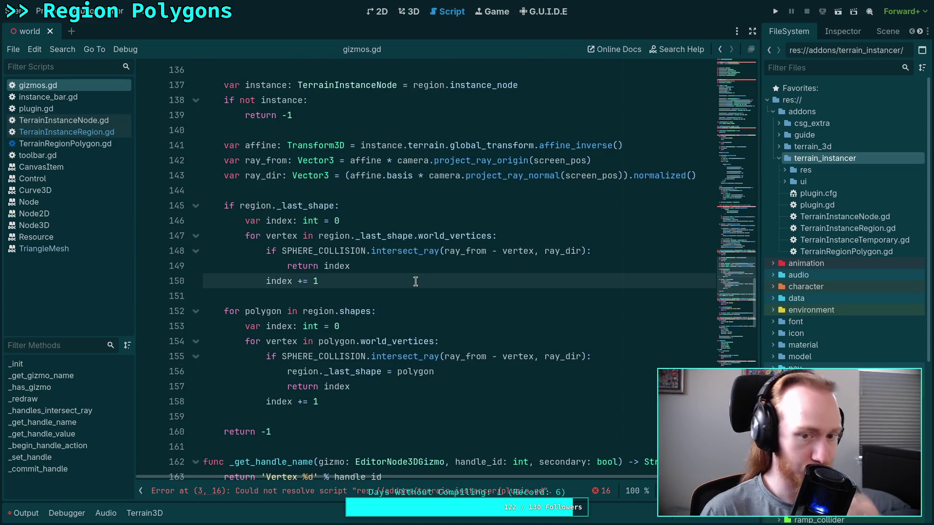
pyautogui.press('Return')
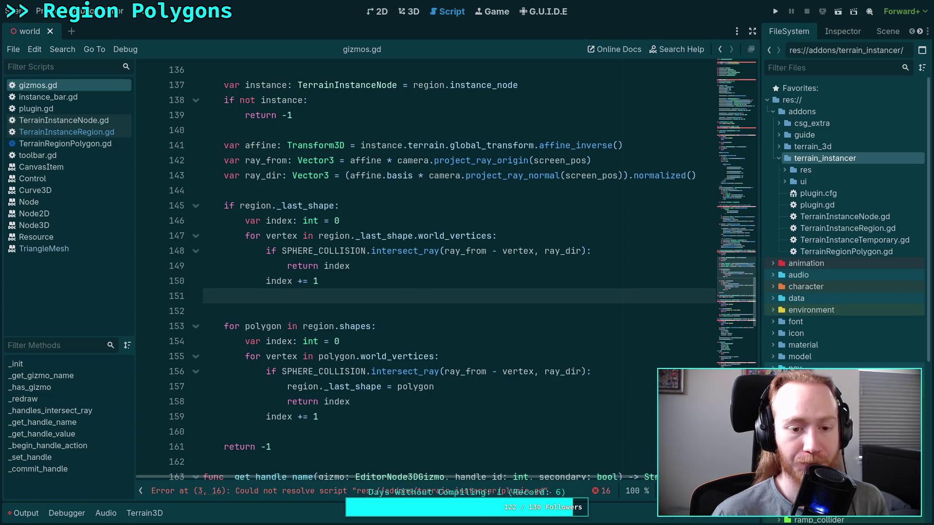
pyautogui.press('Return')
pyautogui.press('BackSpace')
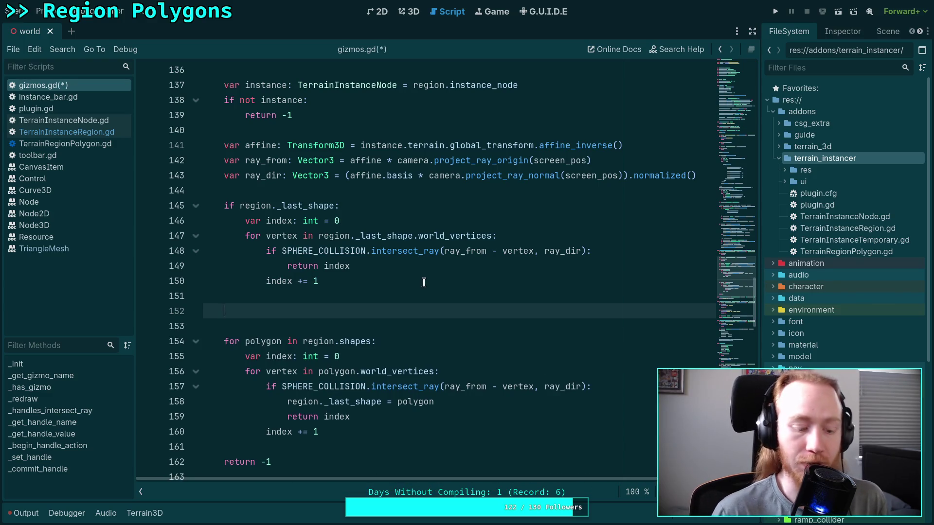
pyautogui.write('if region.i')
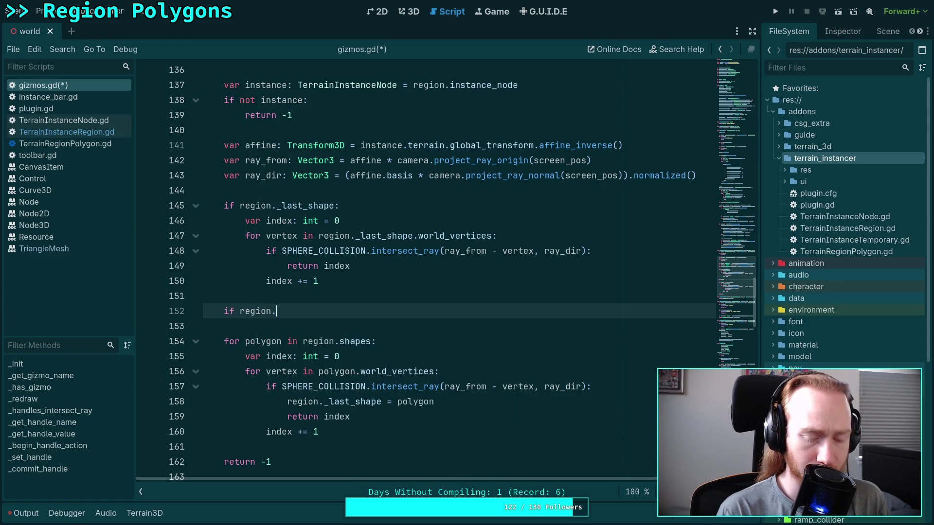
pyautogui.write('solo')
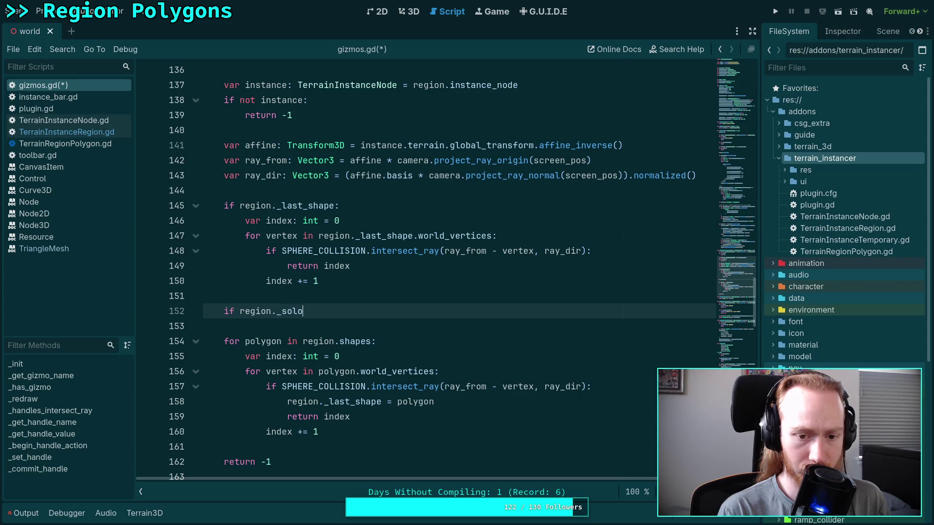
pyautogui.write('shape:')
pyautogui.press('Return')
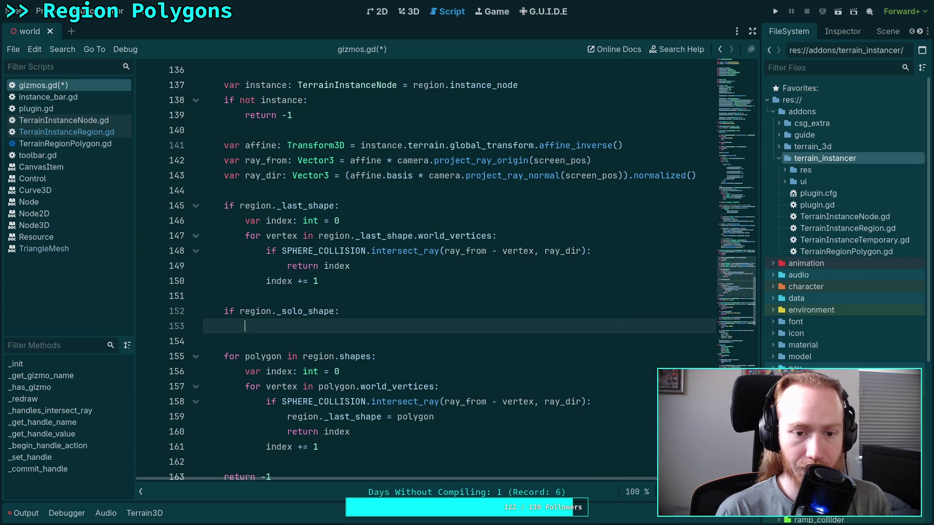
pyautogui.write('return -1')
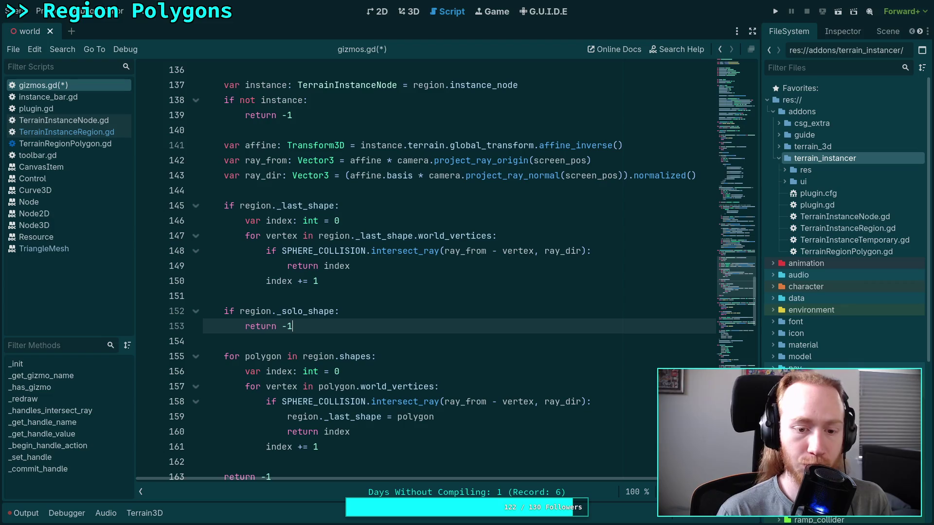
pyautogui.hotkey('ctrl', 's')
pyautogui.scroll(2, 414, 260)
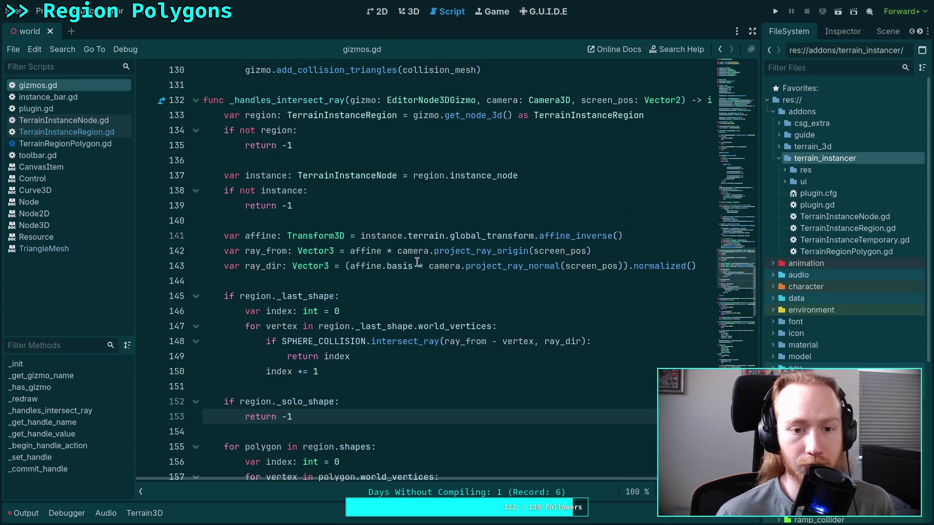
# In TerrainInstanceRegion.gd add 'var _solo_shape: bool = false' below _last_shape and save
pyautogui.click(78, 144)
pyautogui.click(78, 132)
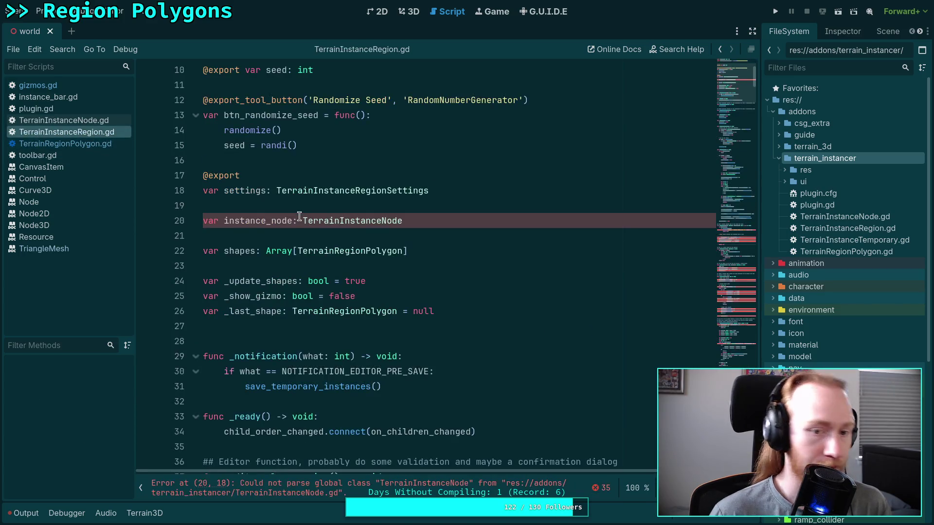
pyautogui.click(500, 312)
pyautogui.press('Return')
pyautogui.write('var _')
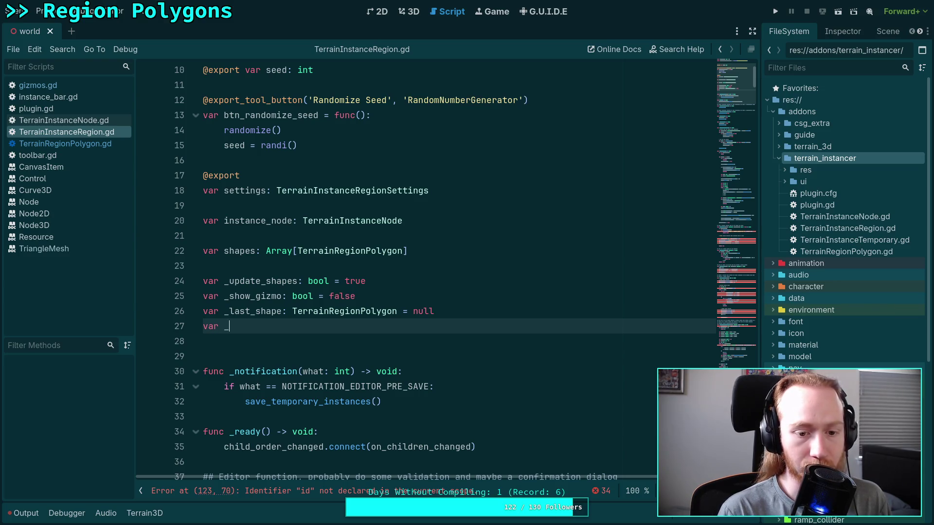
pyautogui.write('solo_shape: b')
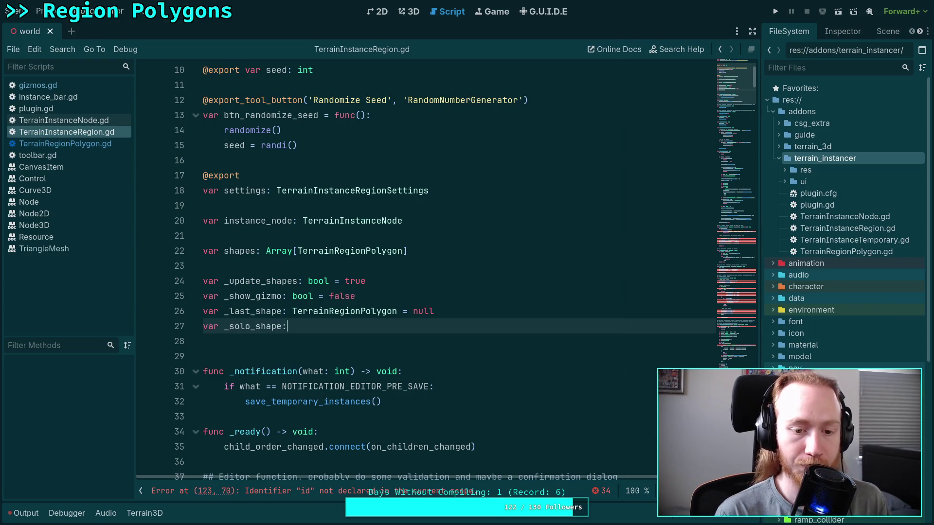
pyautogui.write('ool = fal')
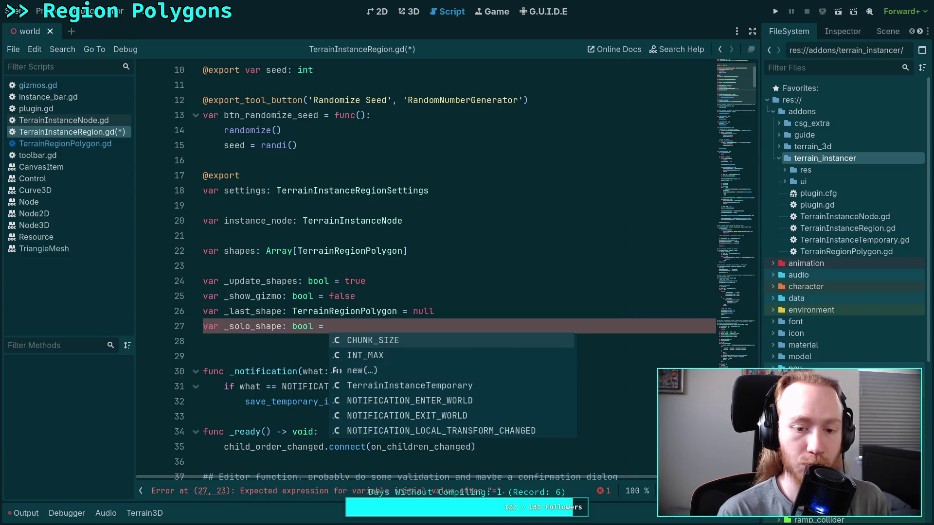
pyautogui.press('Return')
pyautogui.hotkey('ctrl', 's')
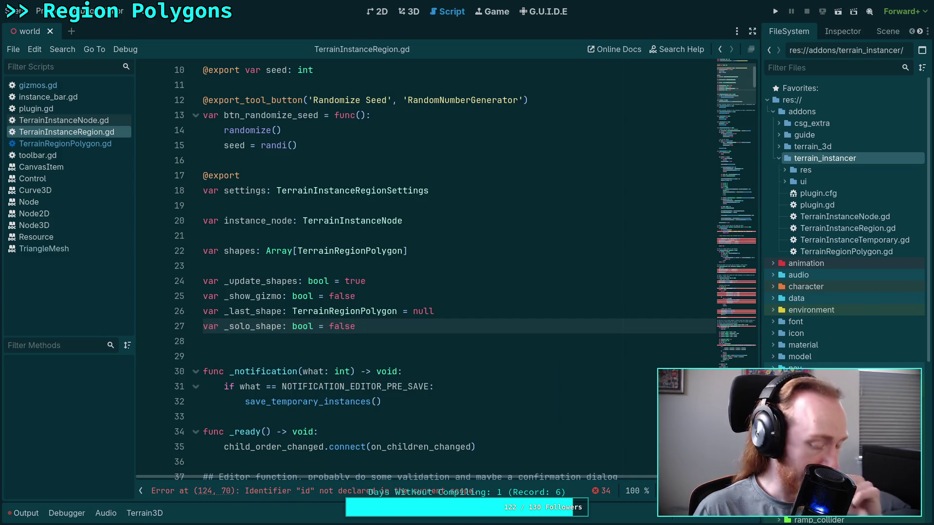
# Browse TerrainRegionPolygon.gd, TerrainInstanceNode.gd and TerrainInstanceRegion.gd, then open plugin.gd
pyautogui.click(438, 339)
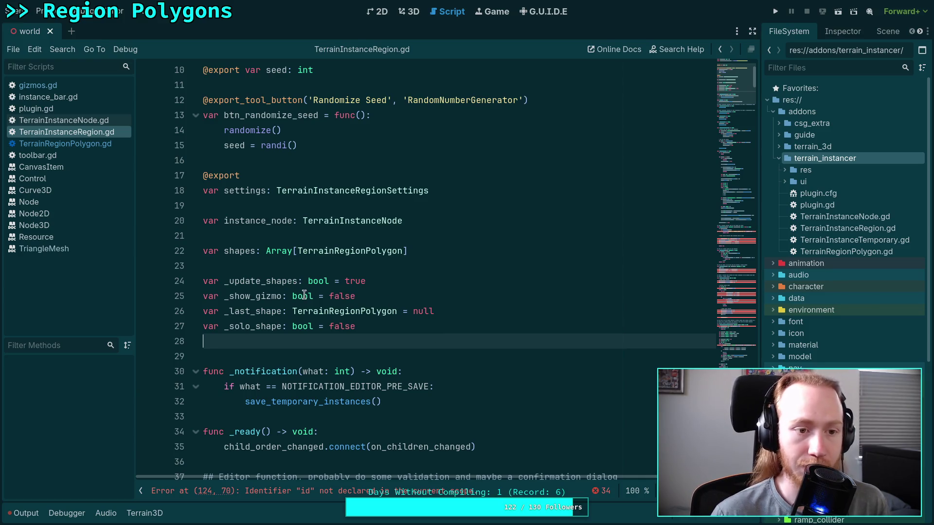
pyautogui.click(63, 144)
pyautogui.click(110, 121)
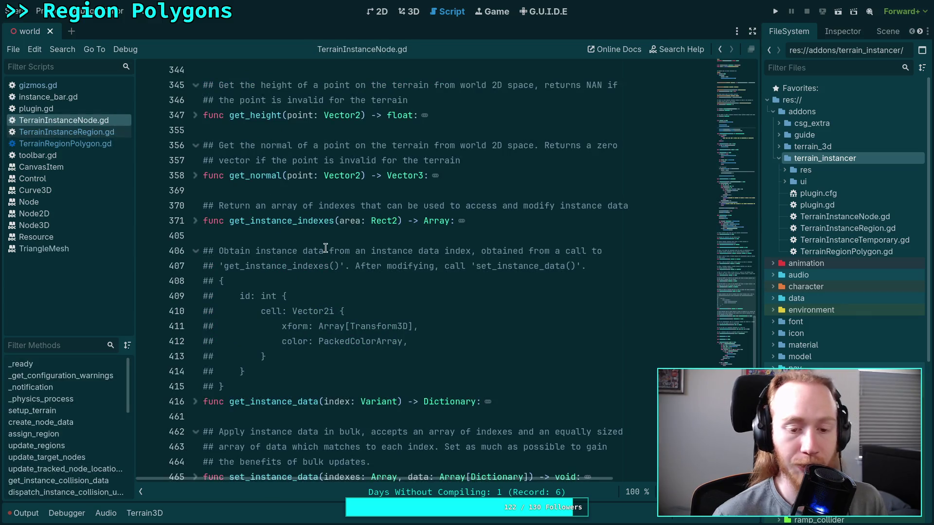
pyautogui.click(112, 136)
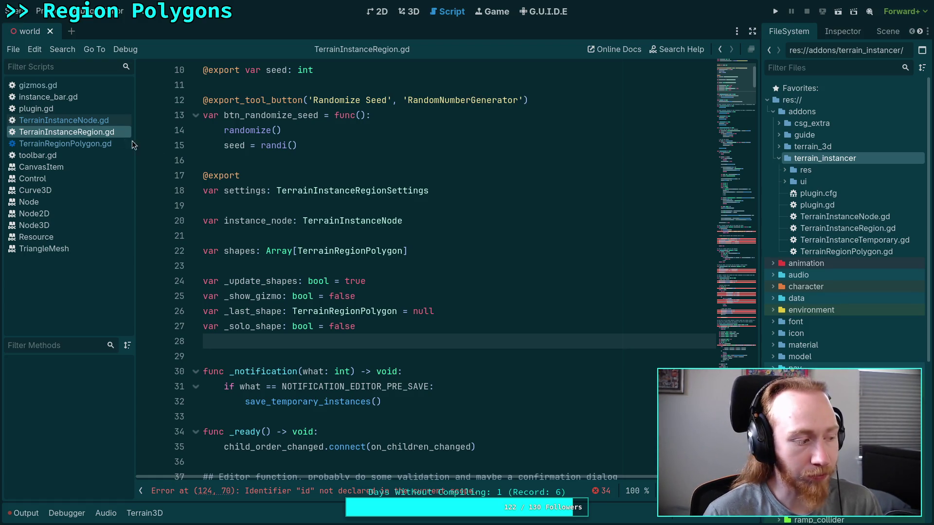
pyautogui.scroll(-12, 273, 258)
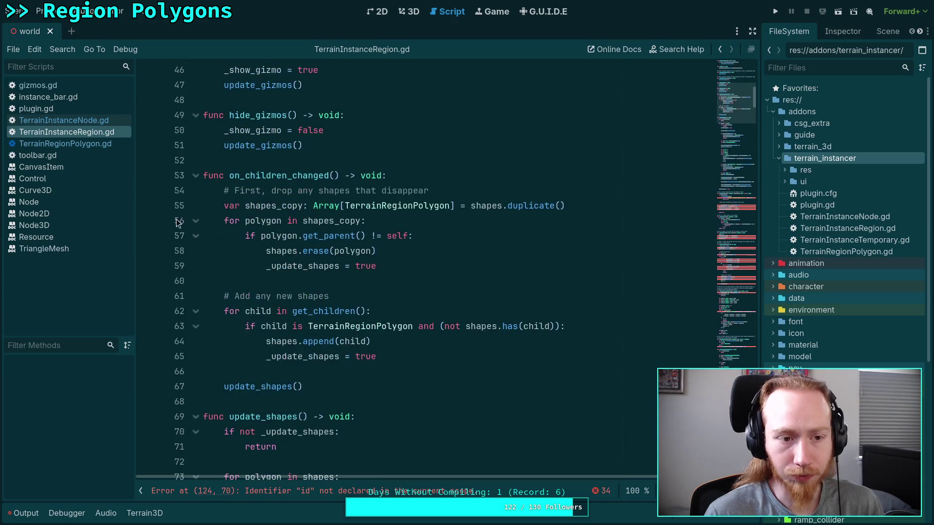
pyautogui.click(36, 108)
# Review the _solo_shape check and region.shapes loop in _handles_intersect_ray, then save gizmos.gd
pyautogui.click(38, 85)
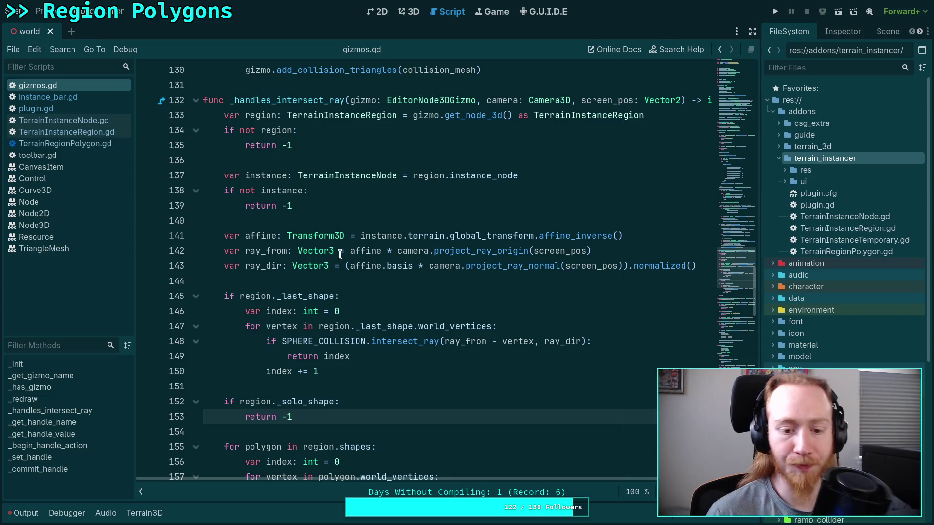
pyautogui.click(465, 230)
pyautogui.scroll(-6, 452, 243)
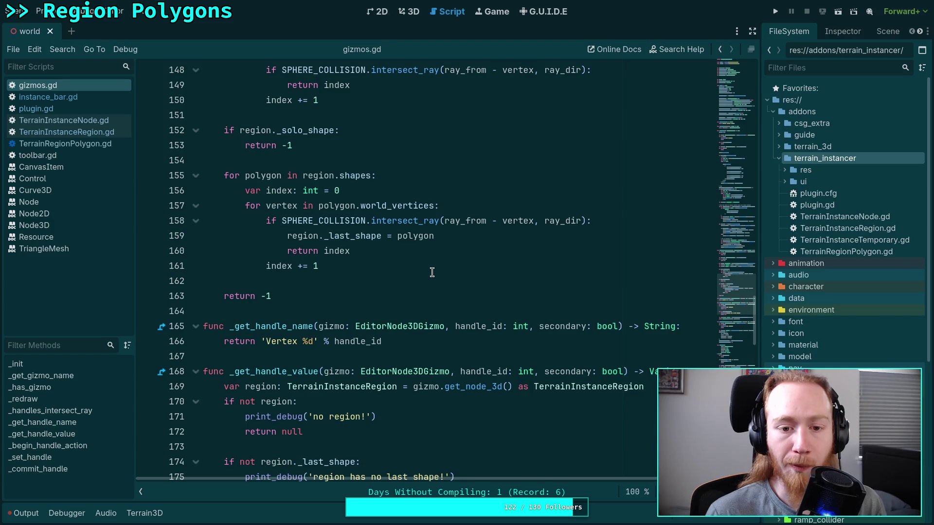
pyautogui.scroll(2, 438, 268)
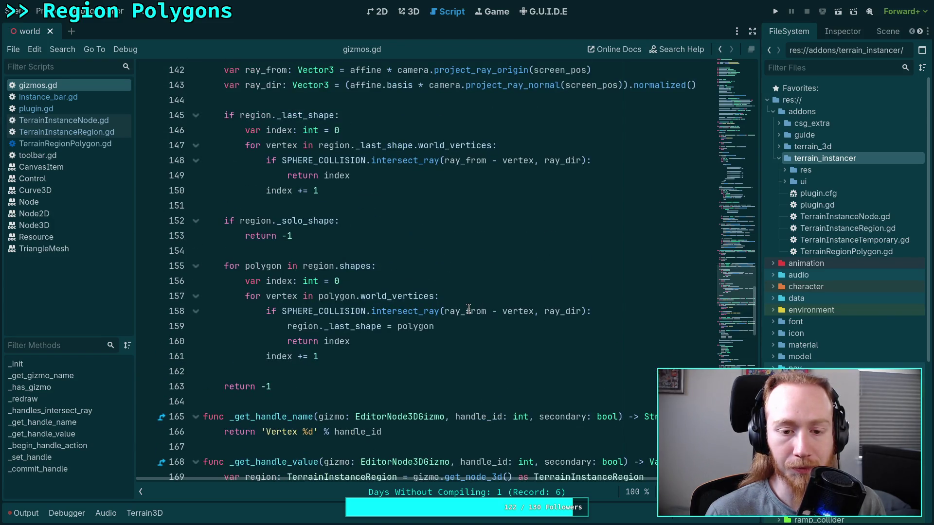
pyautogui.moveTo(469, 308)
pyautogui.moveTo(504, 308)
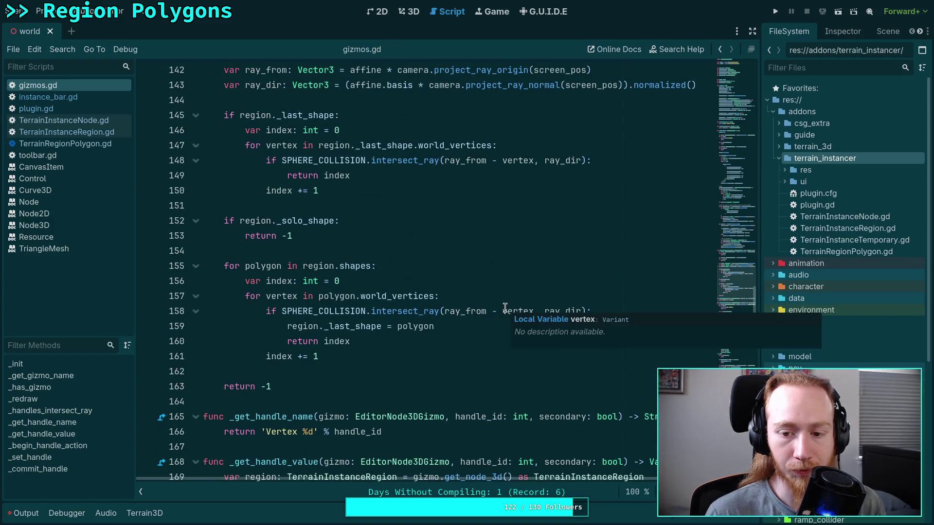
pyautogui.click(409, 296)
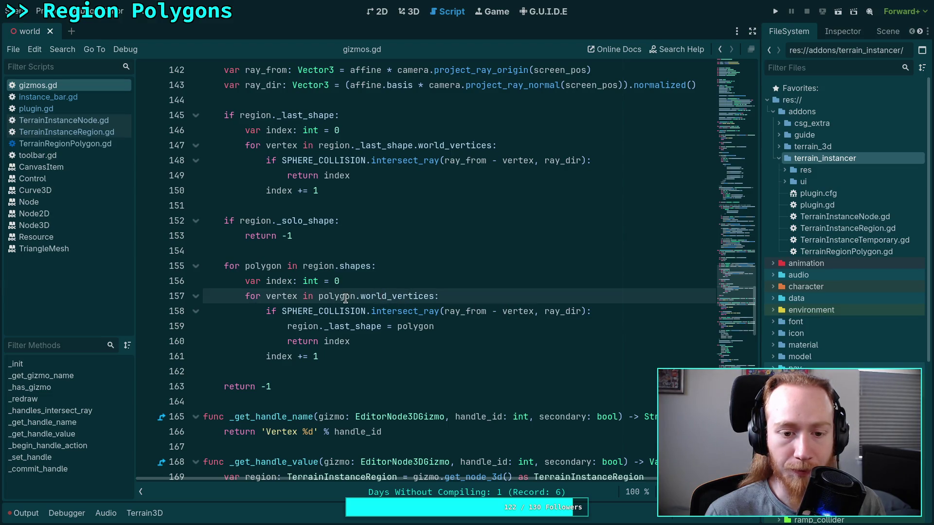
pyautogui.click(355, 267)
pyautogui.rightClick(351, 265)
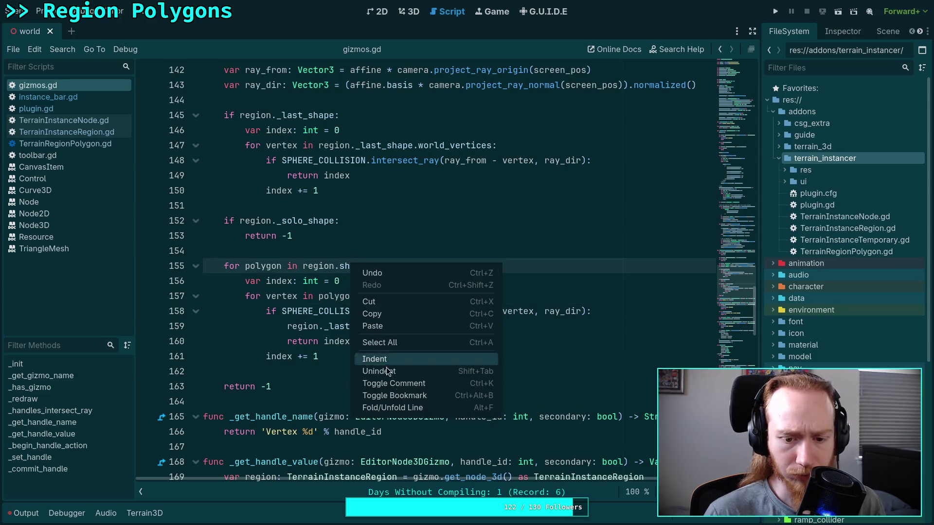
pyautogui.click(290, 231)
pyautogui.hotkey('ctrl', 's')
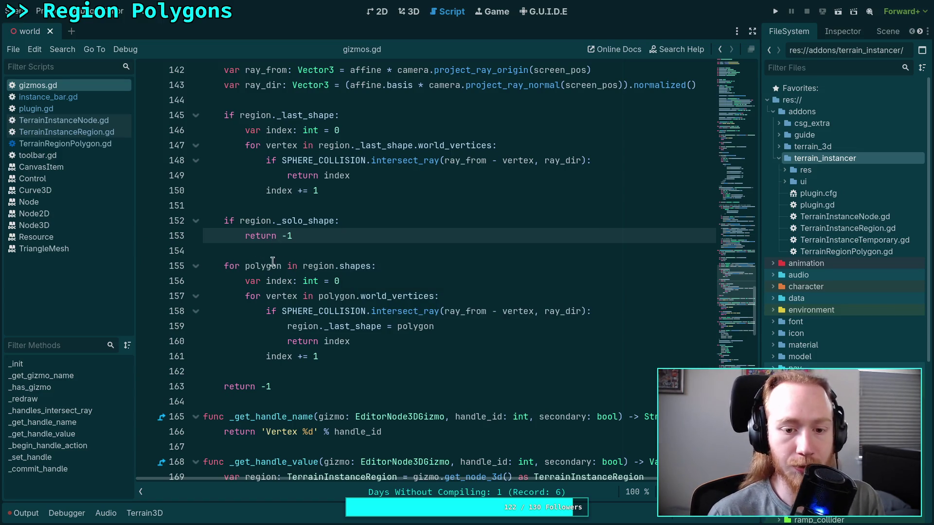
# Browse get_nearest_vertex in TerrainInstanceRegion.gd and the code of TerrainInstanceNode.gd
pyautogui.click(263, 266)
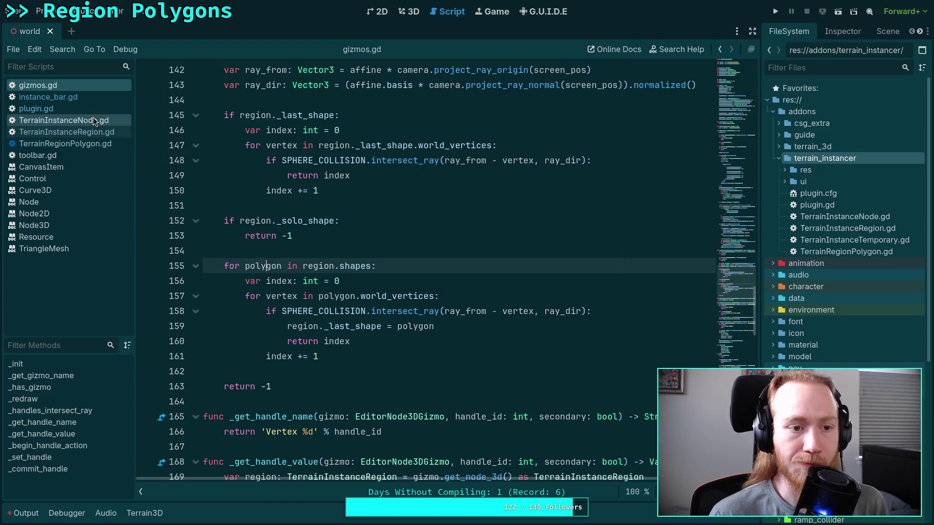
pyautogui.click(85, 144)
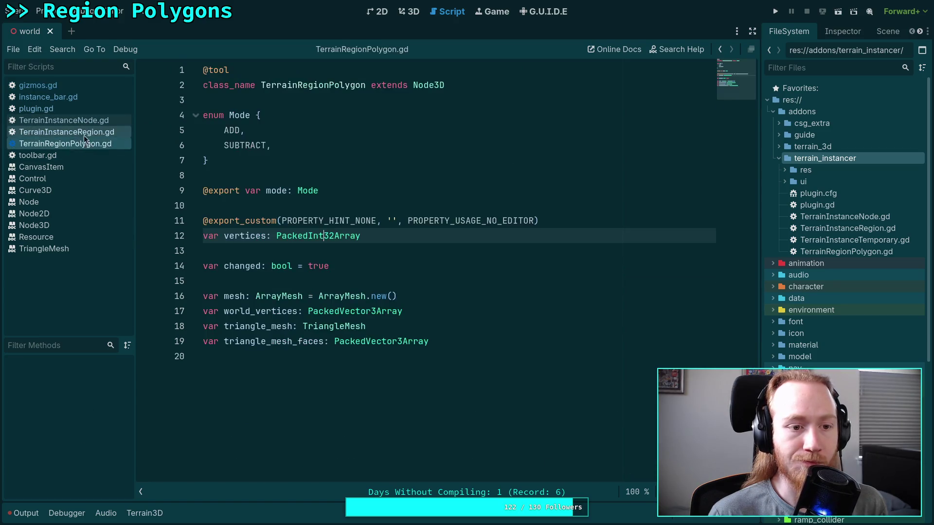
pyautogui.click(83, 133)
pyautogui.scroll(10, 307, 227)
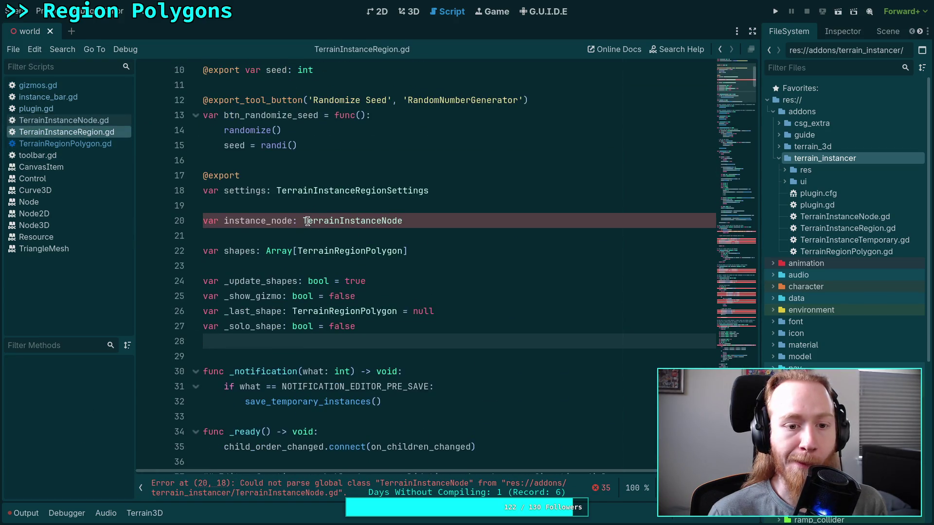
pyautogui.scroll(-4, 469, 271)
pyautogui.click(737, 188)
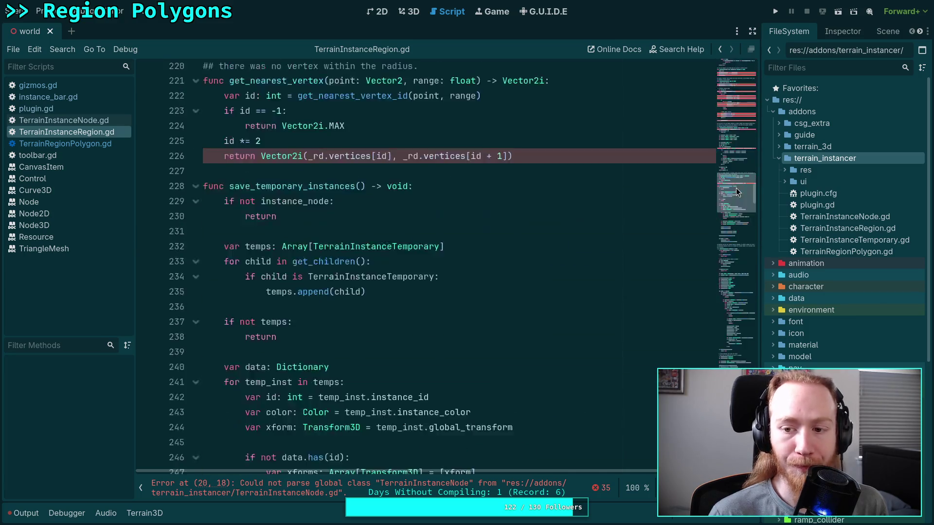
pyautogui.moveTo(737, 188); pyautogui.dragTo(754, 63)
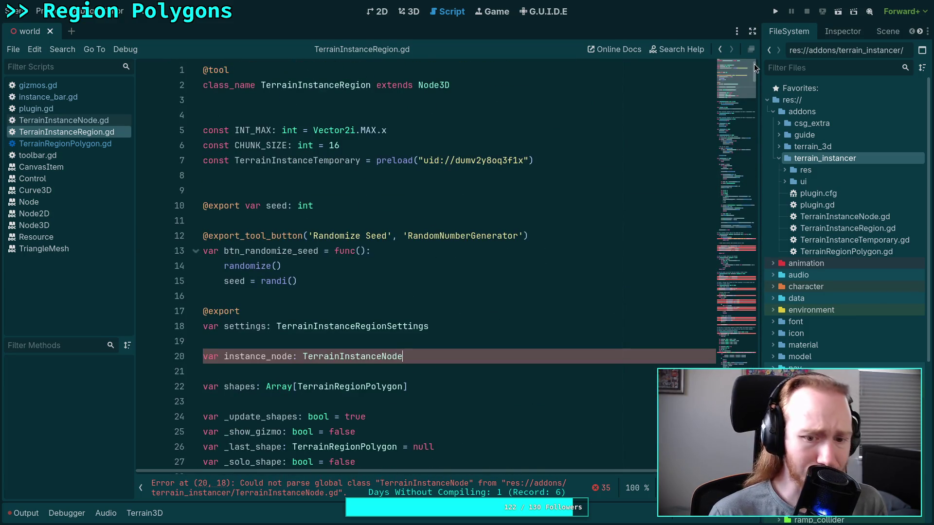
pyautogui.click(104, 124)
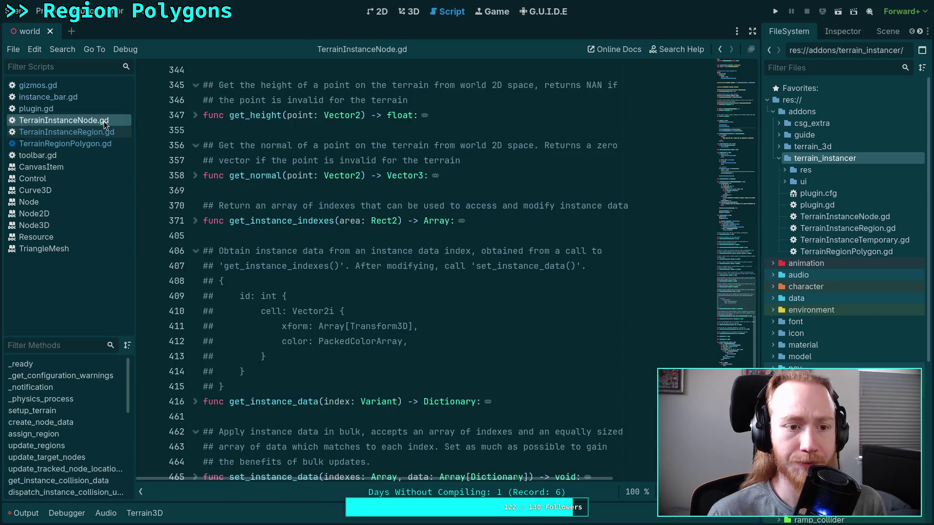
pyautogui.scroll(-3, 415, 222)
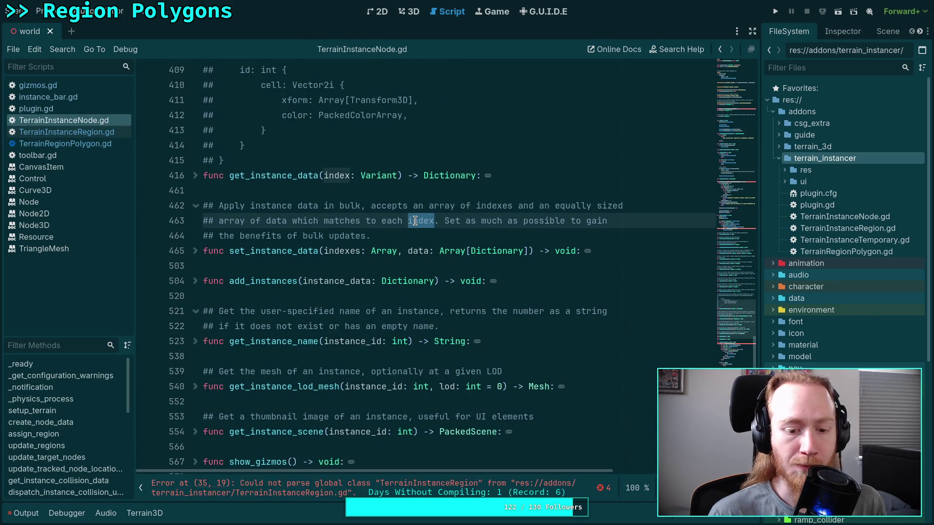
pyautogui.click(430, 236)
pyautogui.scroll(-6, 430, 238)
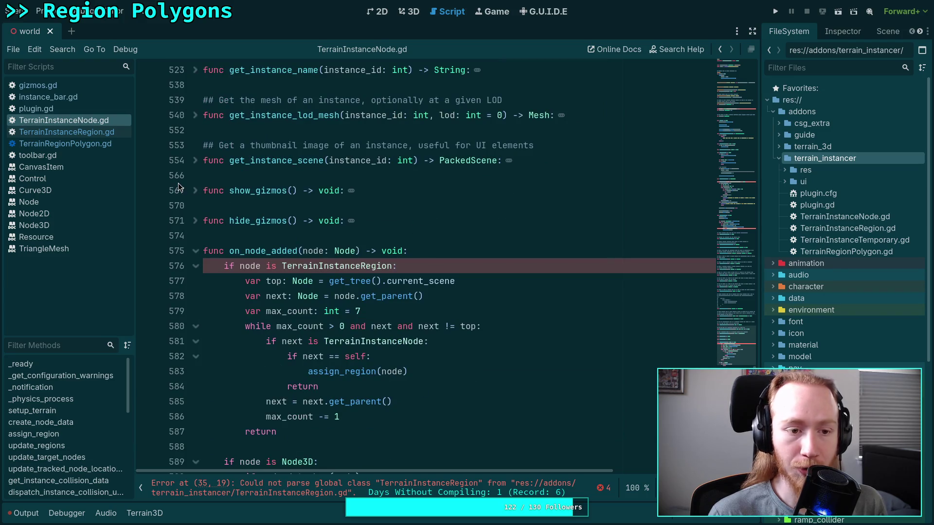
# Save TerrainInstanceRegion.gd and TerrainInstanceNode.gd, then reopen TerrainInstanceRegion.gd to view its errors
pyautogui.click(99, 132)
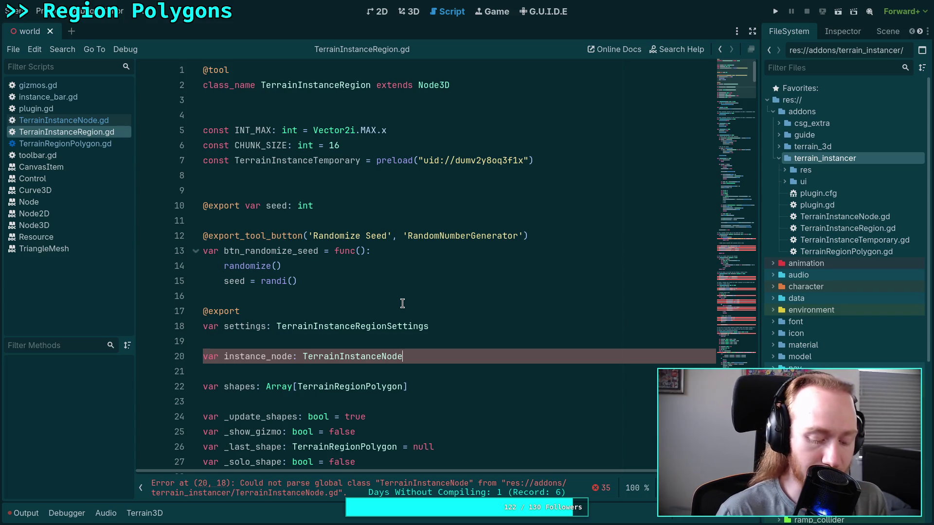
pyautogui.hotkey('ctrl', 's')
pyautogui.click(58, 121)
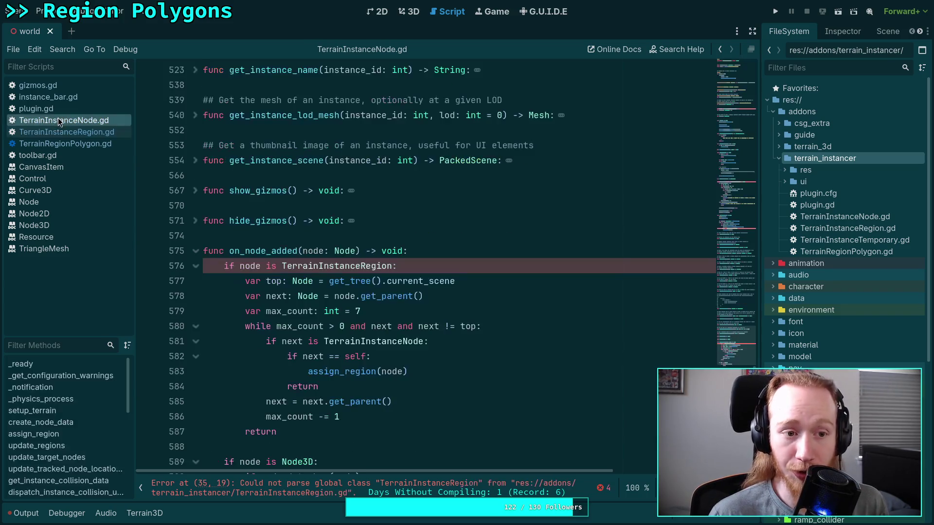
pyautogui.hotkey('ctrl', 's')
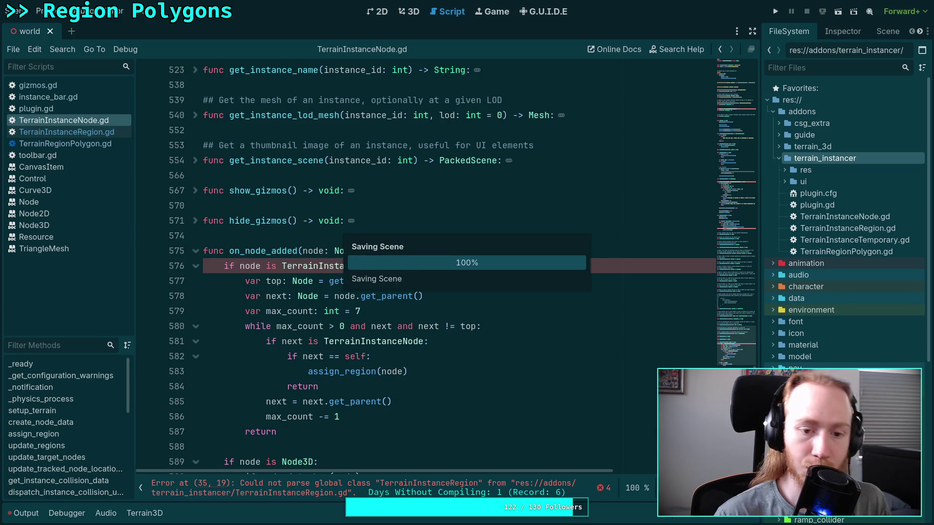
pyautogui.click(111, 133)
pyautogui.scroll(-4, 377, 306)
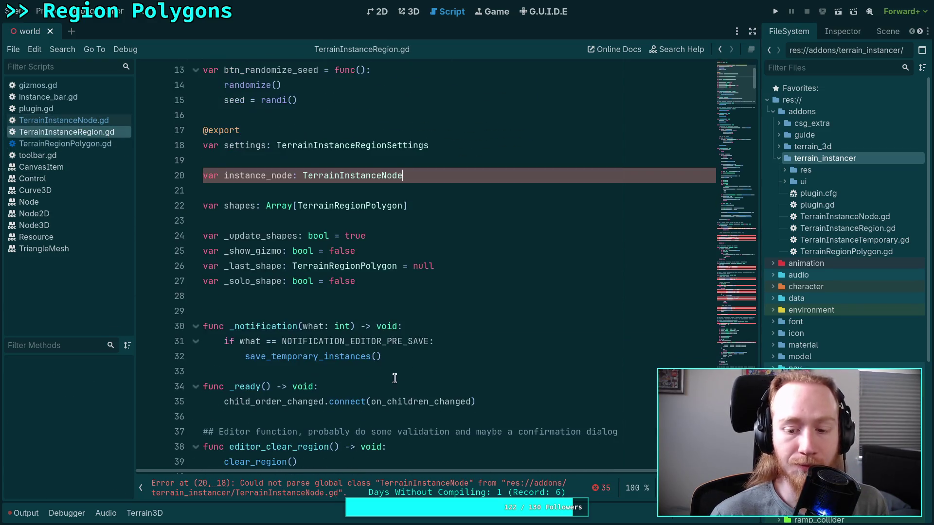
pyautogui.scroll(-6, 533, 383)
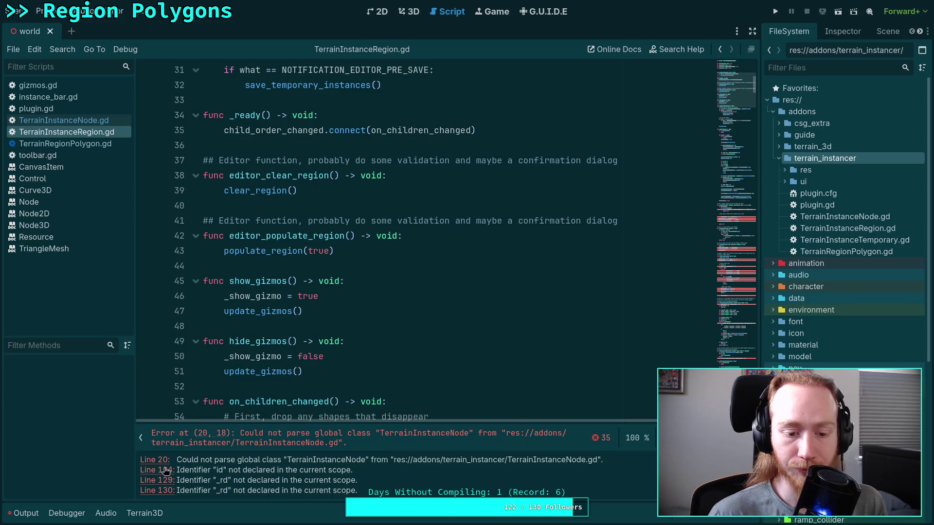
# Delete ' id: %d' from line 124's push_error so it reads 'Vertex %s already exists'
pyautogui.click(158, 470)
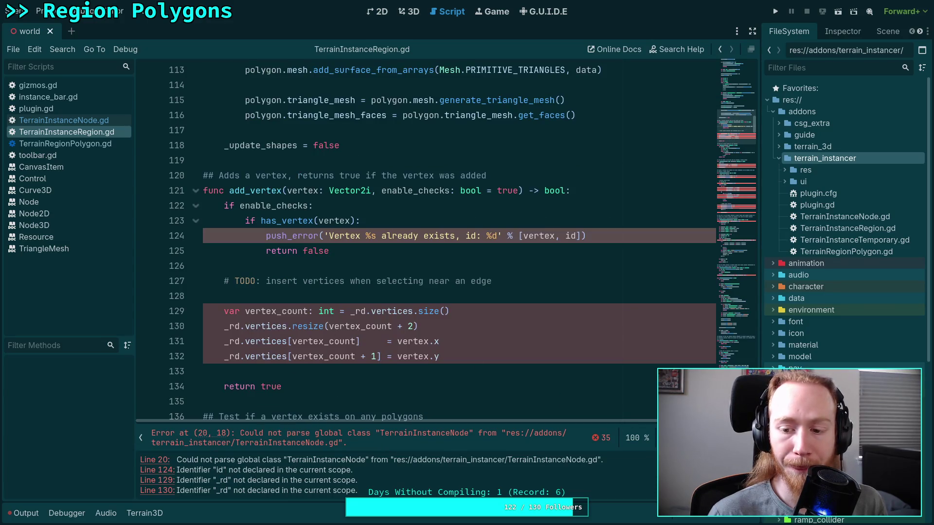
pyautogui.click(601, 438)
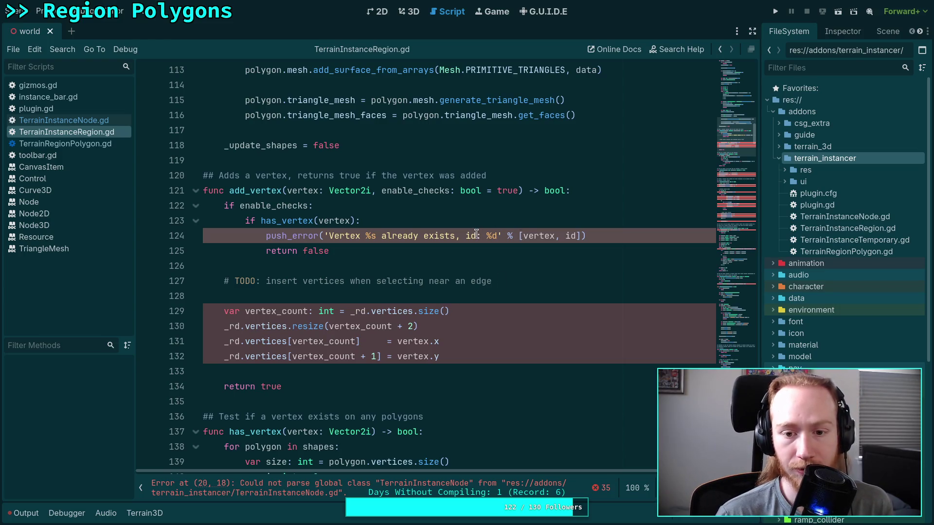
pyautogui.moveTo(462, 238); pyautogui.dragTo(497, 237)
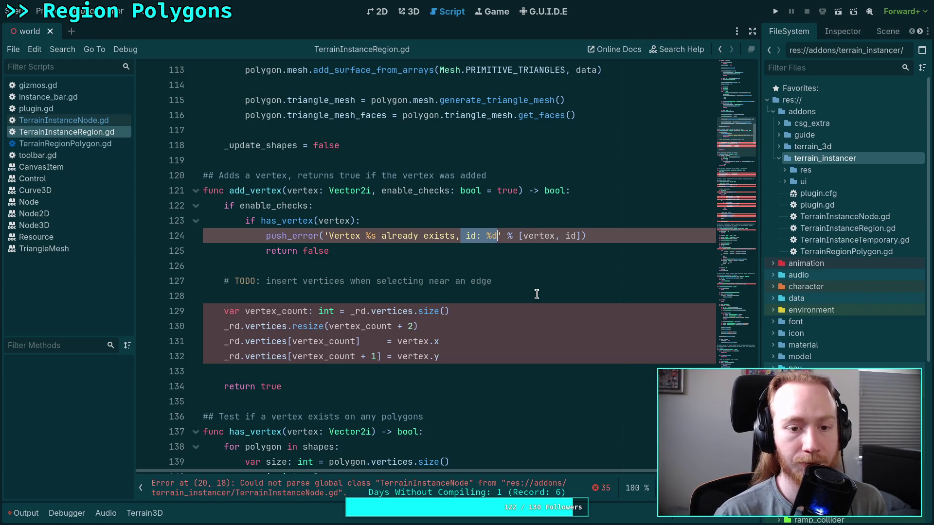
pyautogui.press('BackSpace')
pyautogui.scroll(-3, 523, 315)
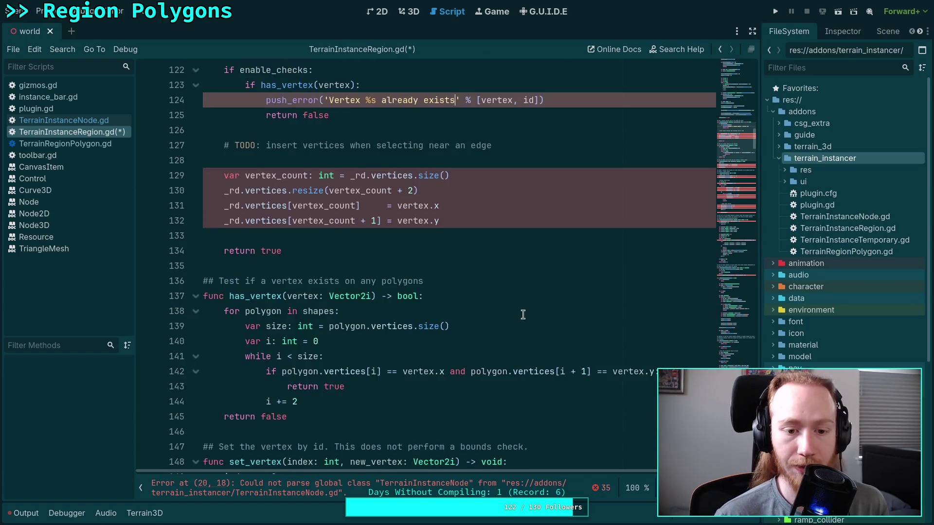
pyautogui.scroll(4, 460, 321)
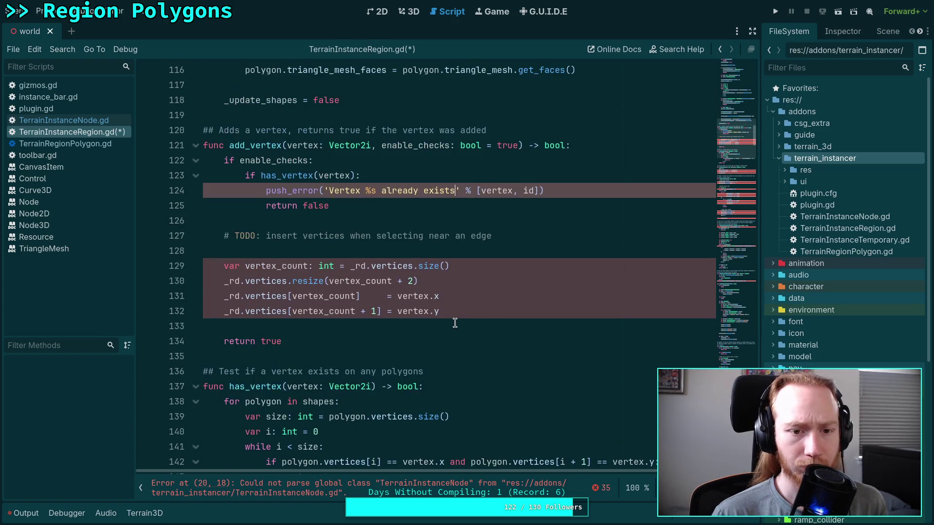
pyautogui.scroll(1, 370, 309)
pyautogui.scroll(-1, 369, 312)
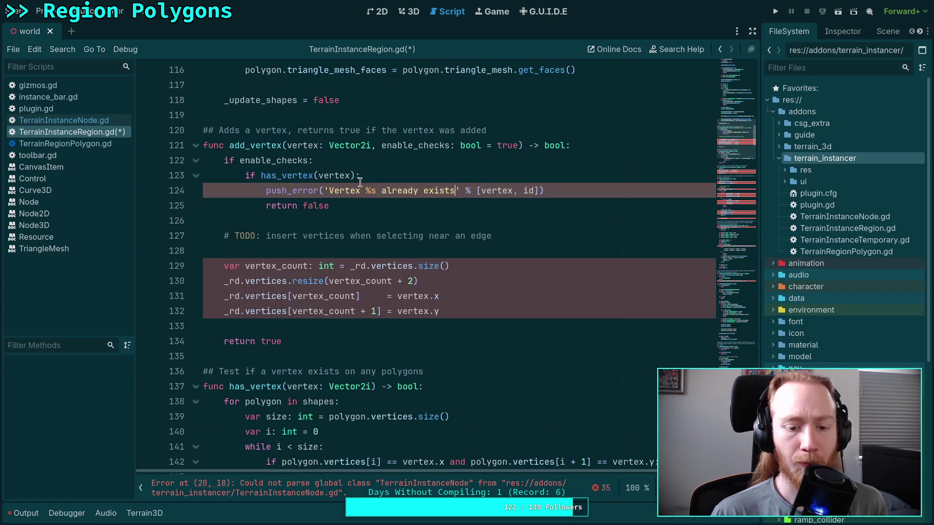
pyautogui.scroll(-2, 365, 185)
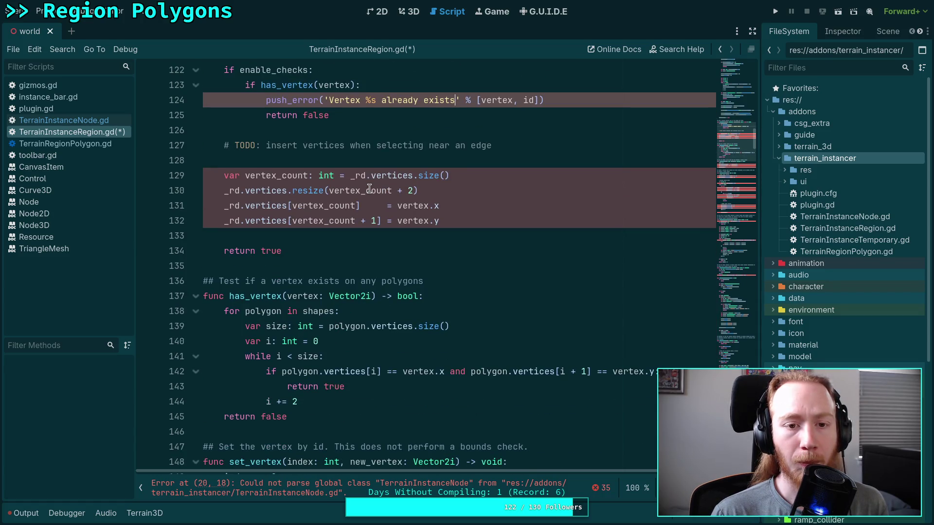
pyautogui.click(371, 297)
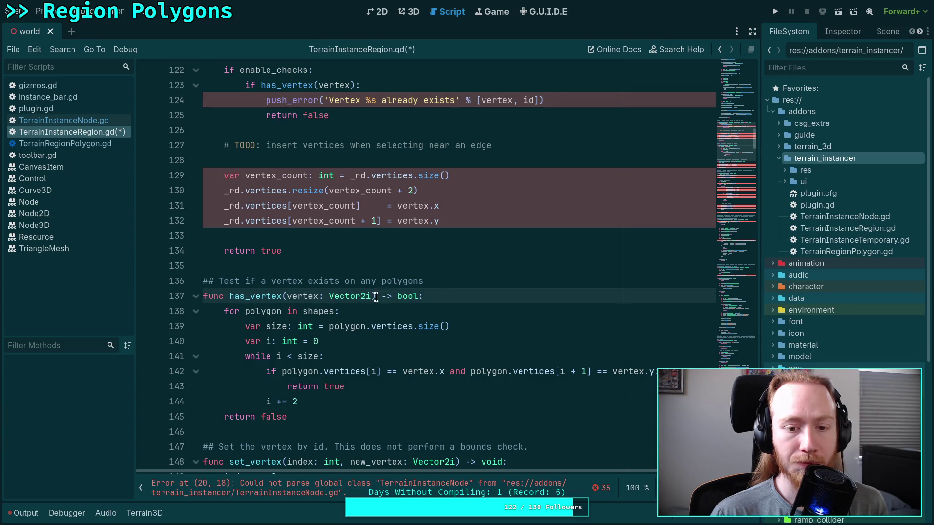
# Extend the has_vertex comment with ', or just the selected polygon'
pyautogui.click(455, 283)
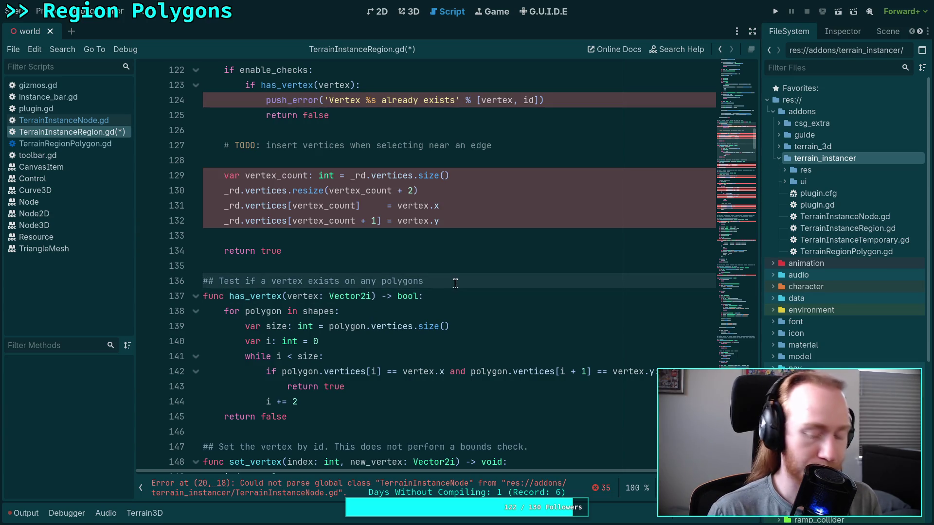
pyautogui.write(', or ')
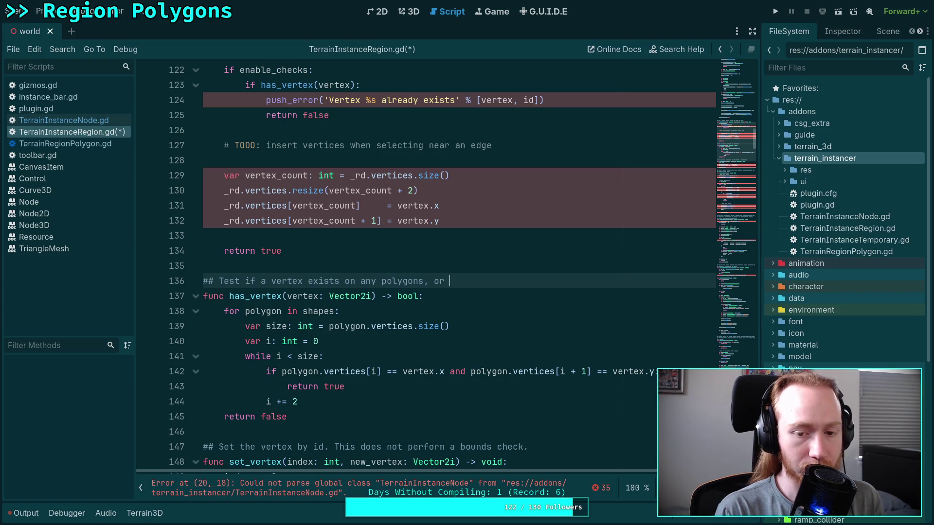
pyautogui.write('just tho')
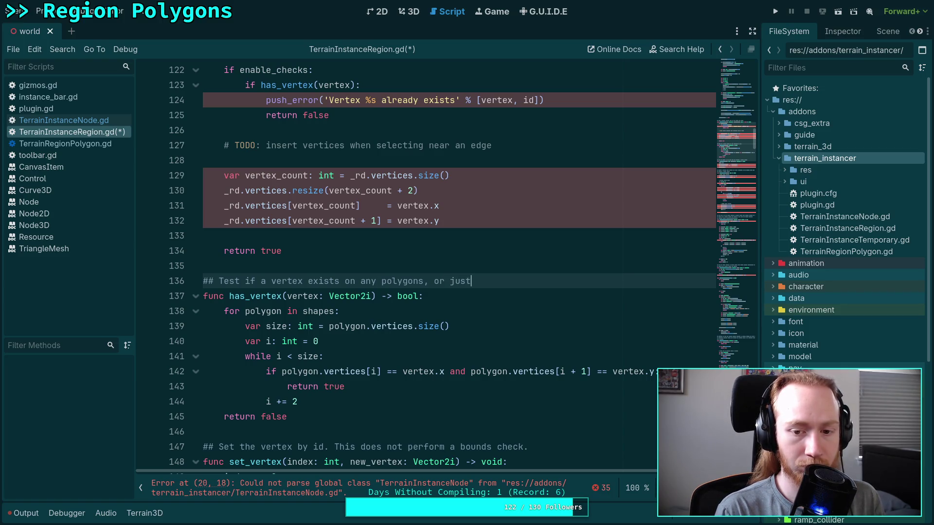
pyautogui.press('BackSpace')
pyautogui.press('BackSpace')
pyautogui.write('e sel')
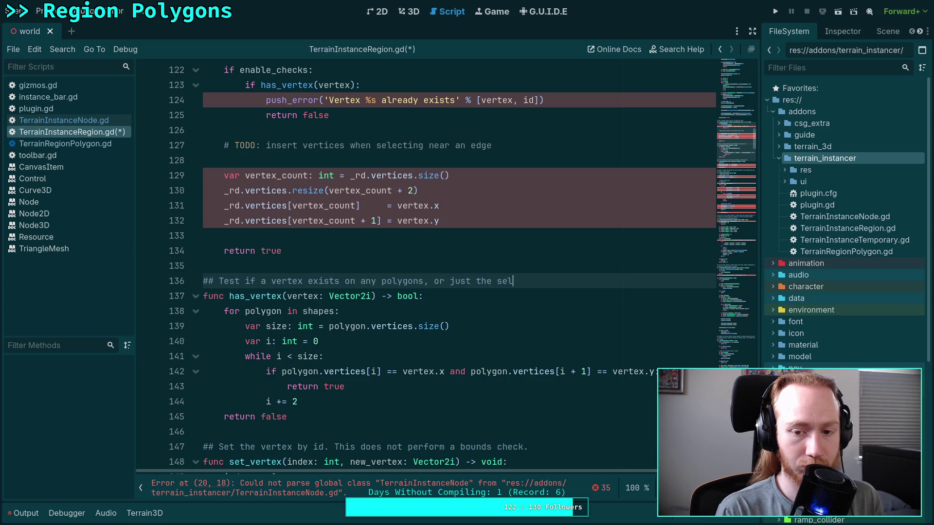
pyautogui.write('ected polygon')
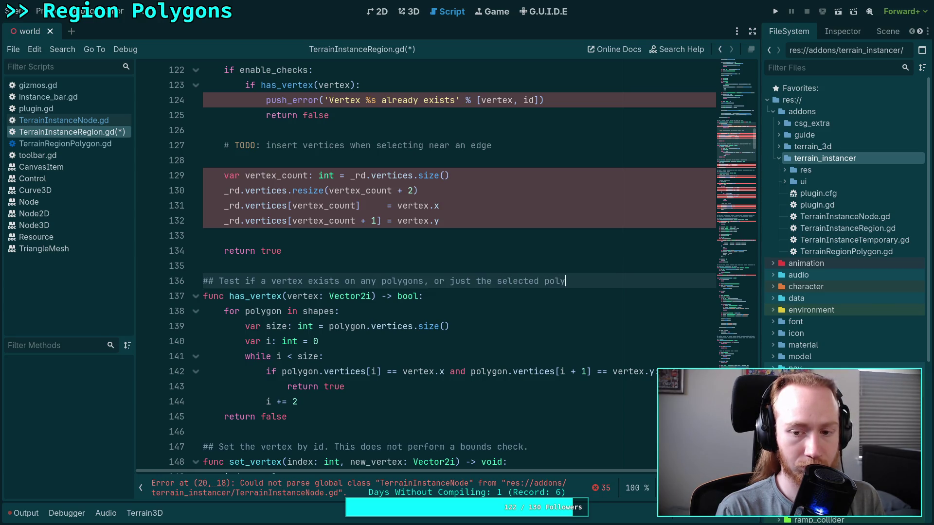
# Add a 'selected_only: bool = false' parameter to has_vertex's signature and save
pyautogui.scroll(2, 389, 275)
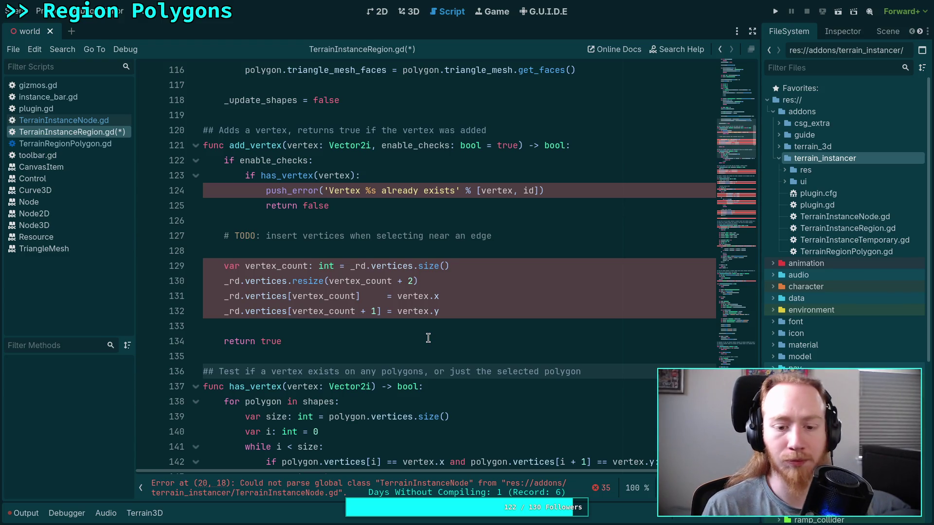
pyautogui.click(375, 384)
pyautogui.write(', ')
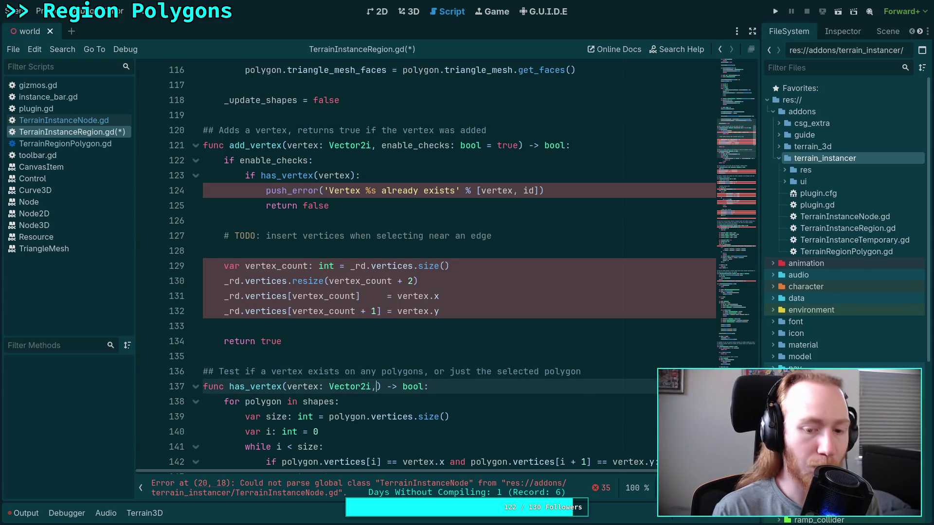
pyautogui.write('selected_')
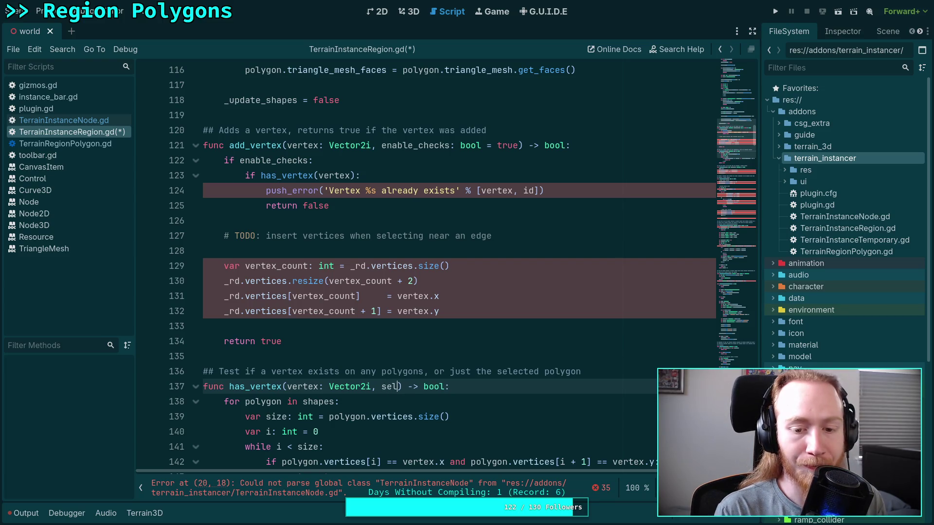
pyautogui.write('only: beel')
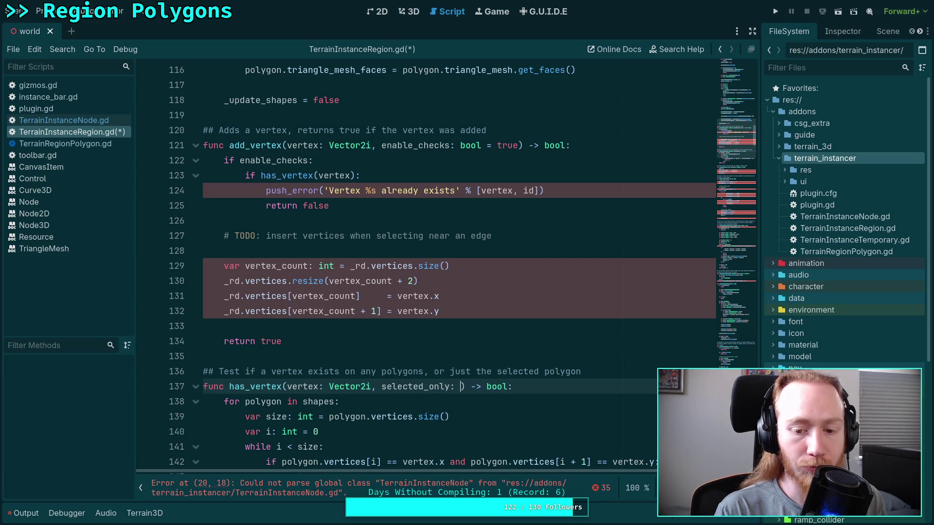
pyautogui.press('BackSpace')
pyautogui.press('BackSpace')
pyautogui.press('BackSpace')
pyautogui.write('ool = fal')
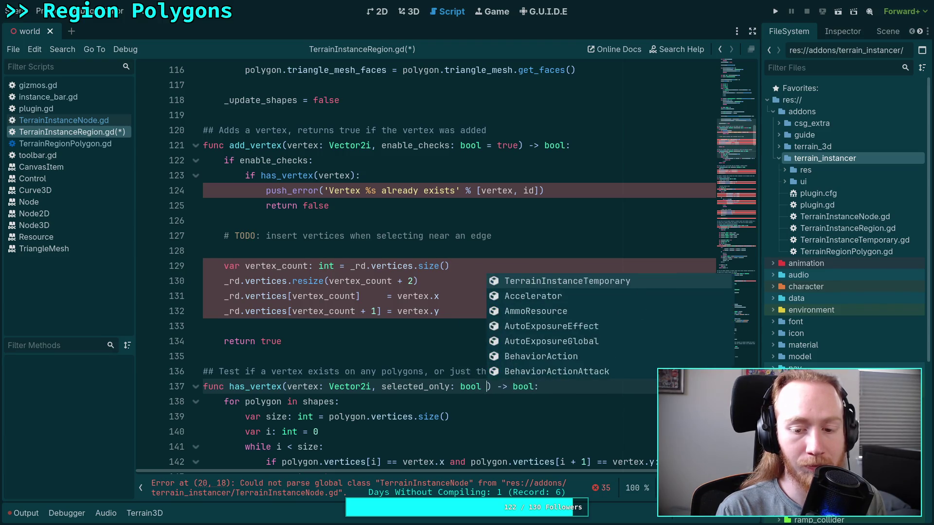
pyautogui.write('se')
pyautogui.hotkey('ctrl', 's')
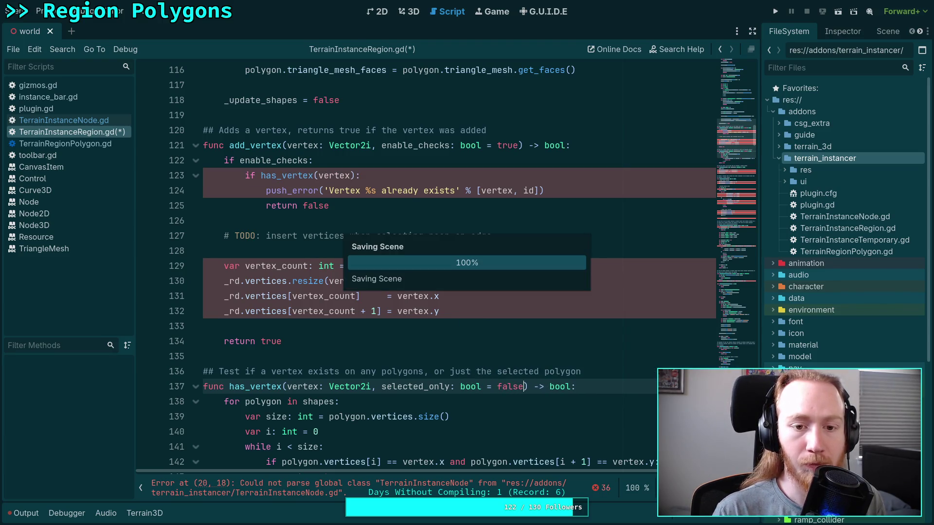
# Pass true as the second argument in add_vertex's has_vertex call
pyautogui.click(352, 175)
pyautogui.write(', true')
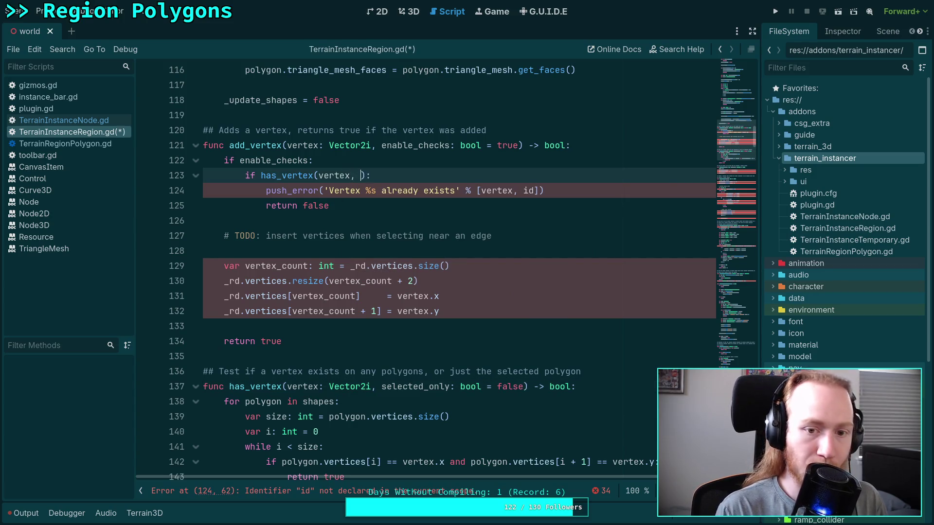
pyautogui.click(369, 161)
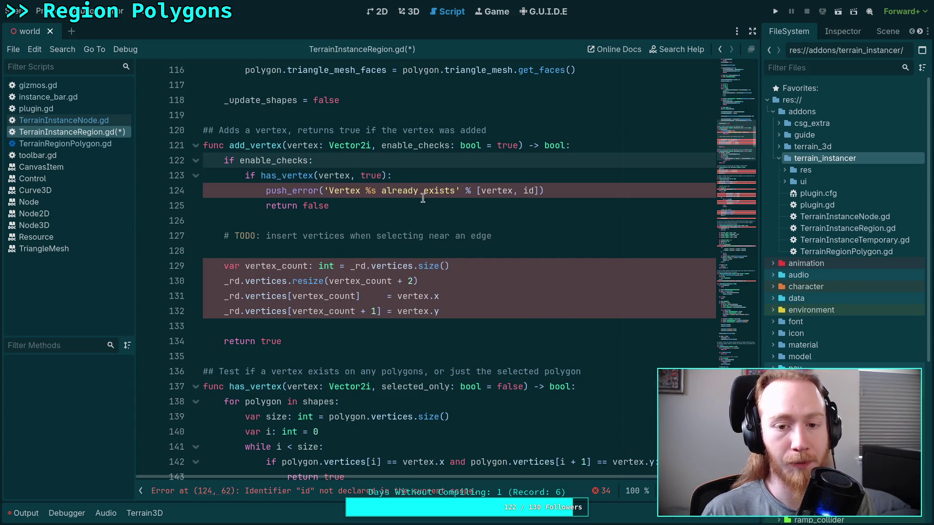
# Remove id from the push_error message so it reports only vertex, then save the script
pyautogui.moveTo(517, 191); pyautogui.dragTo(534, 191)
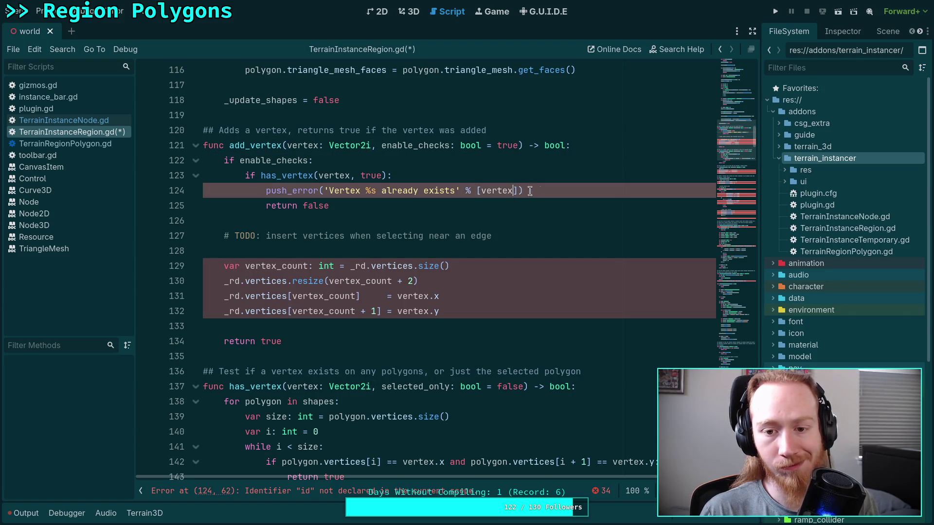
pyautogui.press('BackSpace')
pyautogui.press('BackSpace')
pyautogui.hotkey('ctrl', 'Right')
pyautogui.press('Delete')
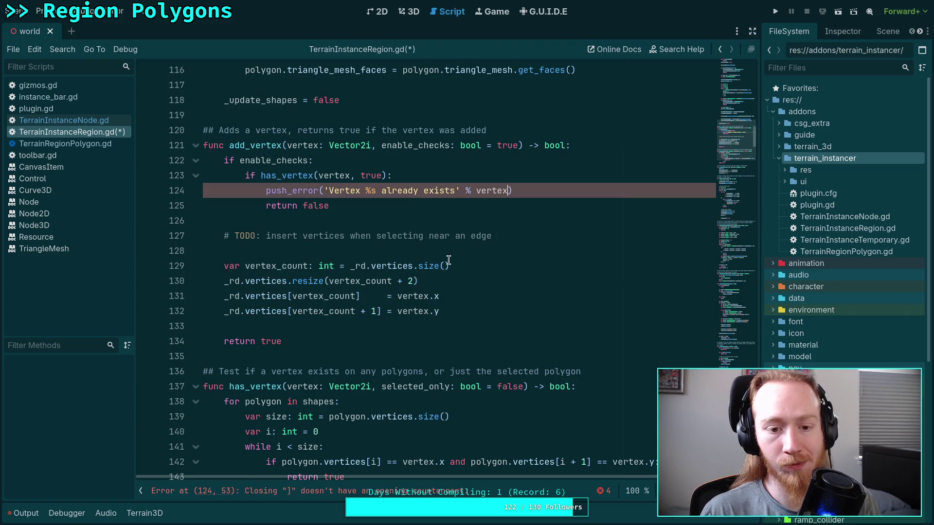
pyautogui.click(510, 258)
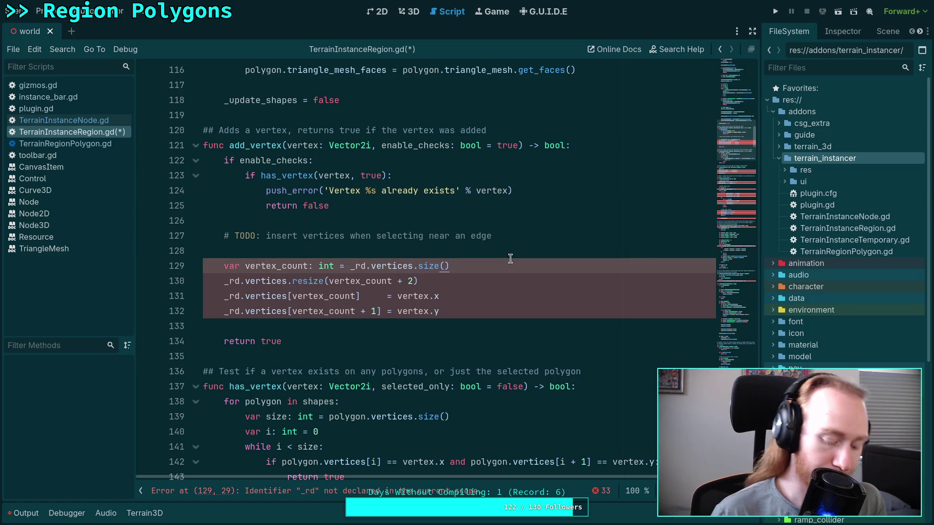
pyautogui.hotkey('ctrl', 's')
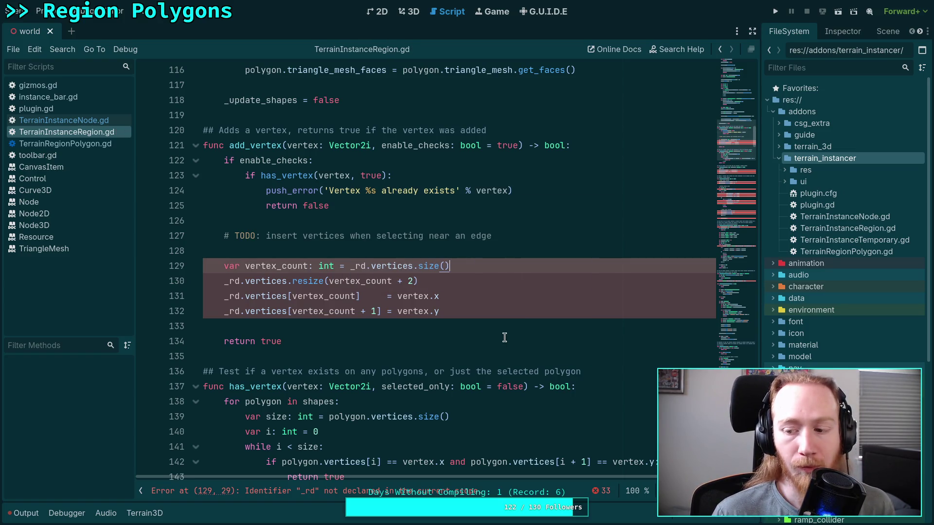
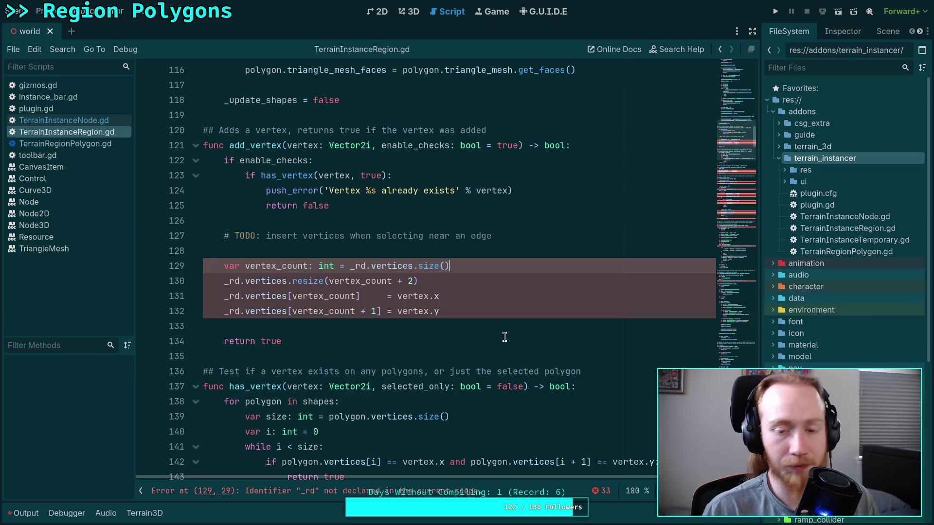
# Append ' on the selected polygon' to add_vertex's duplicate-vertex push_error message and save
pyautogui.click(458, 191)
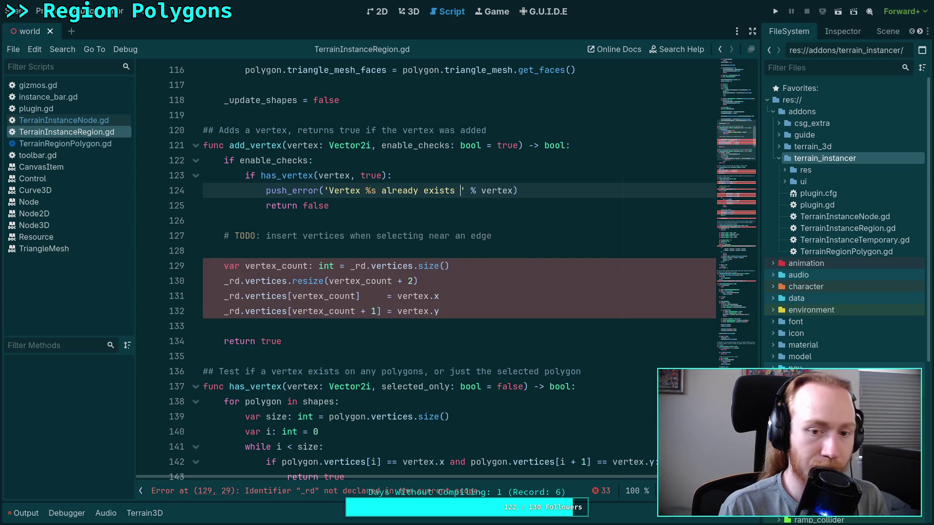
pyautogui.write('on ')
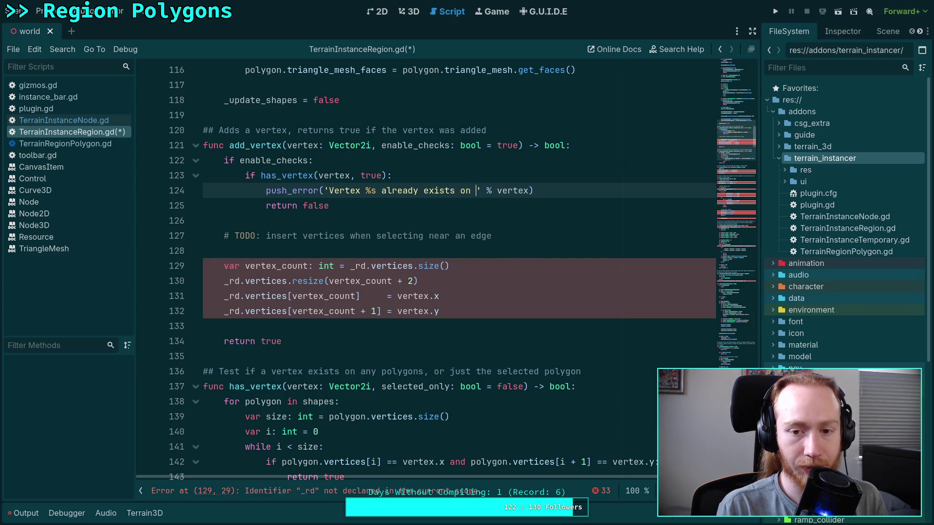
pyautogui.write('the selected ')
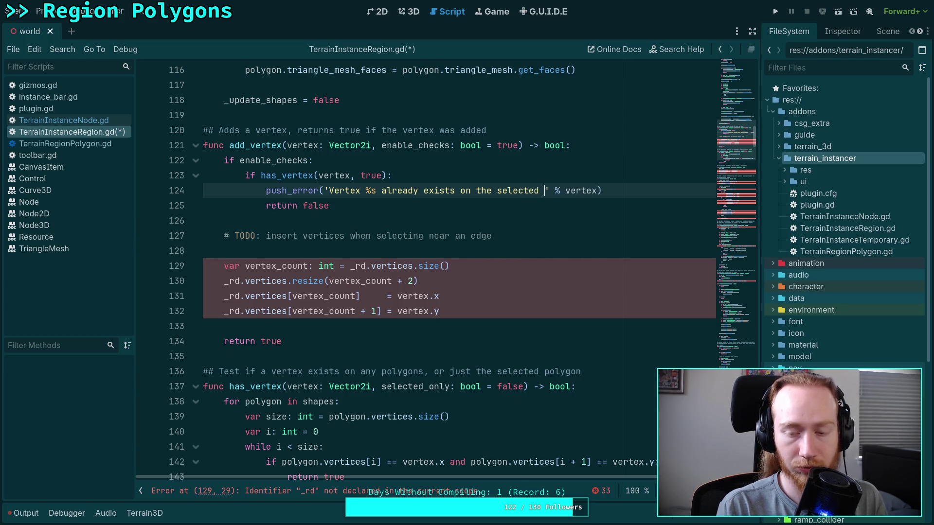
pyautogui.write('polygon')
pyautogui.hotkey('ctrl', 's')
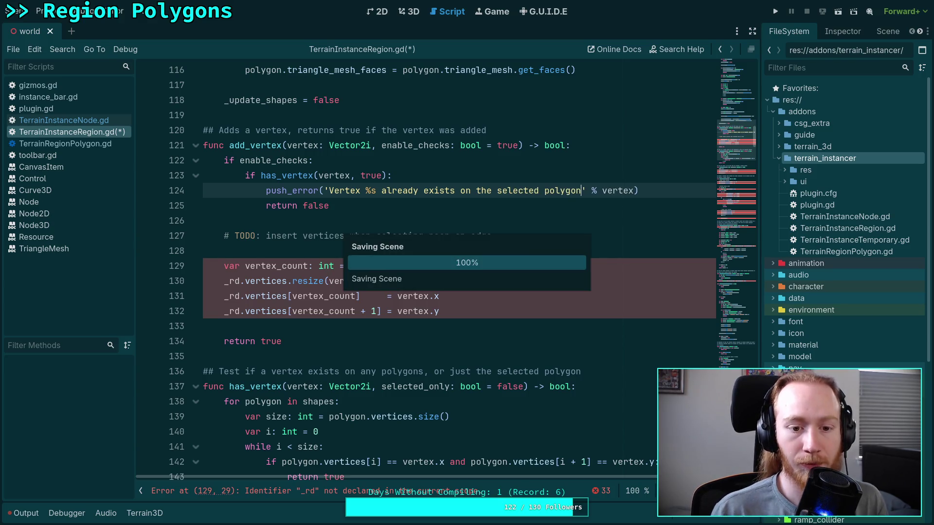
# Scroll through the vertex code to the set_vertex declaration
pyautogui.click(466, 327)
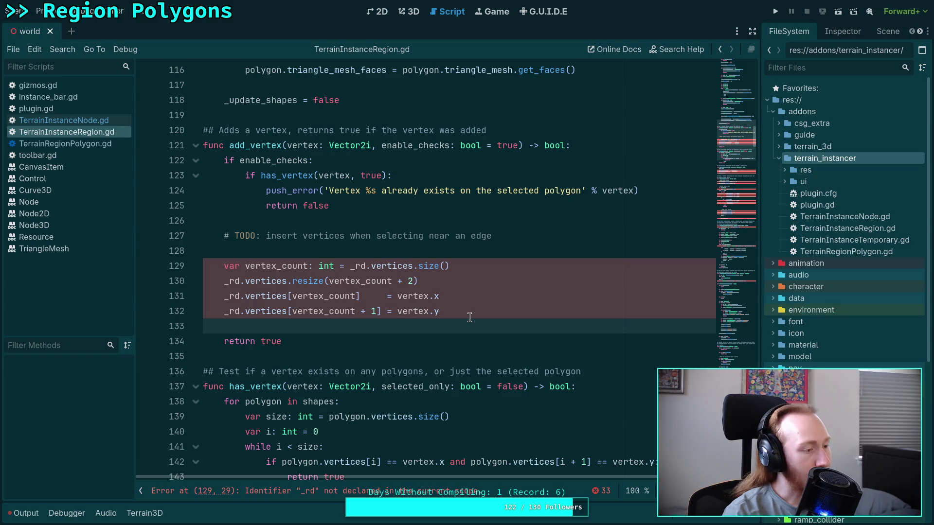
pyautogui.scroll(-2, 470, 317)
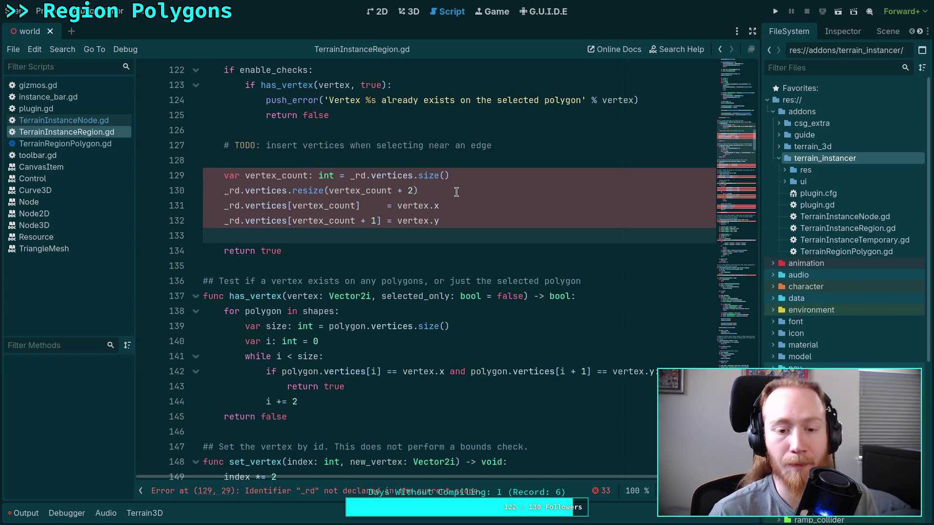
pyautogui.scroll(3, 379, 263)
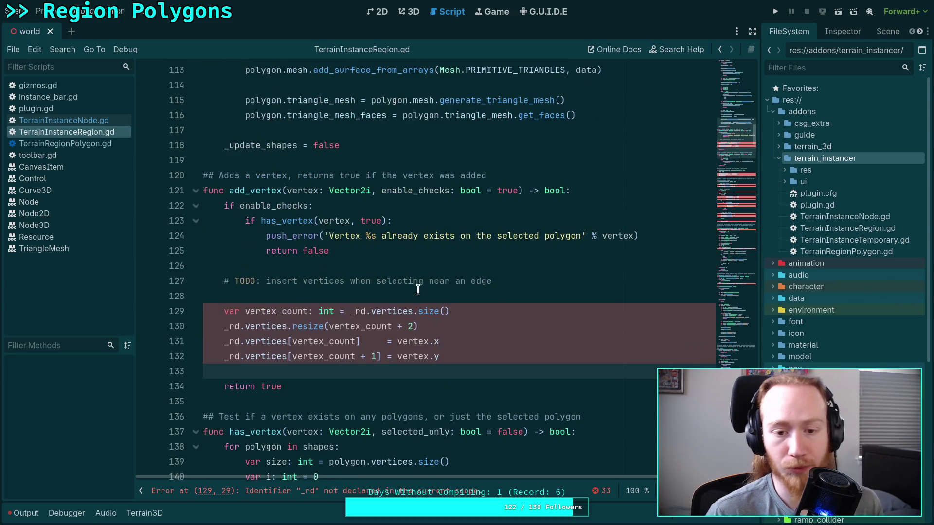
pyautogui.scroll(-4, 528, 287)
pyautogui.scroll(-5, 530, 284)
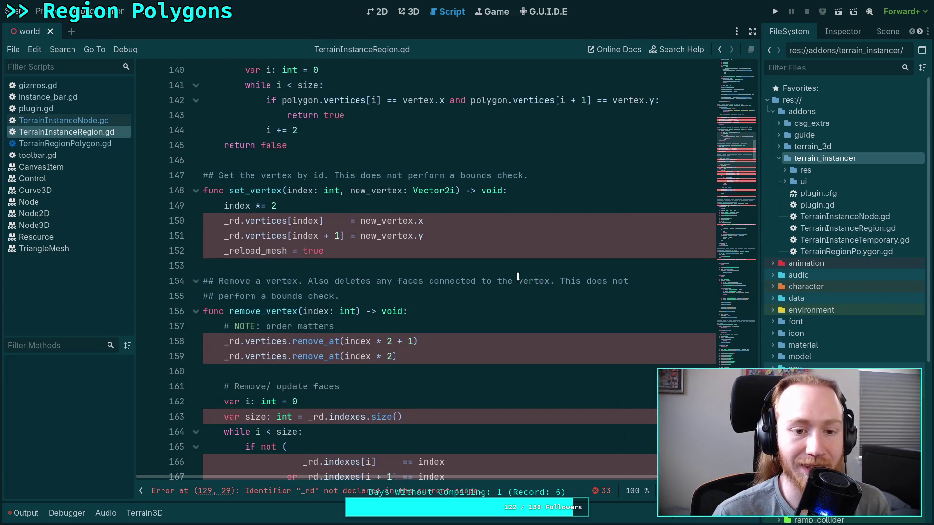
pyautogui.scroll(-3, 519, 273)
pyautogui.scroll(4, 456, 356)
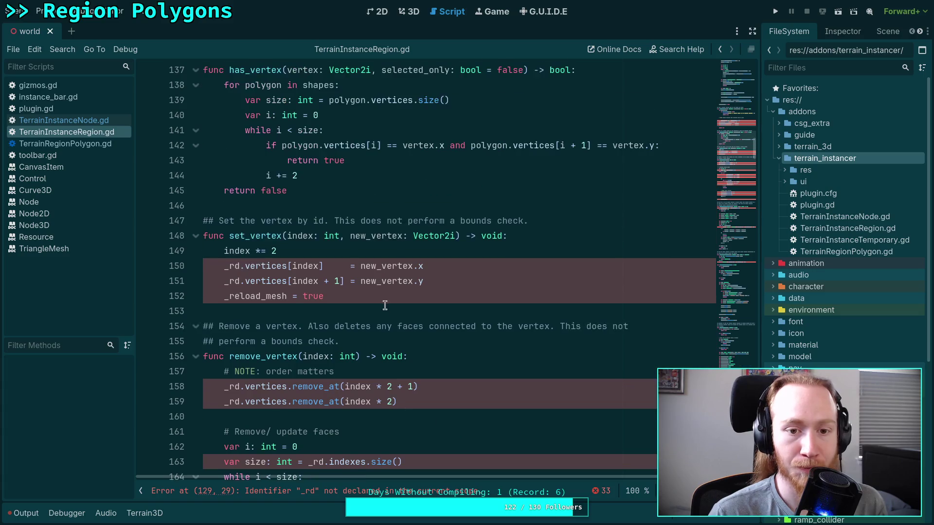
pyautogui.click(565, 235)
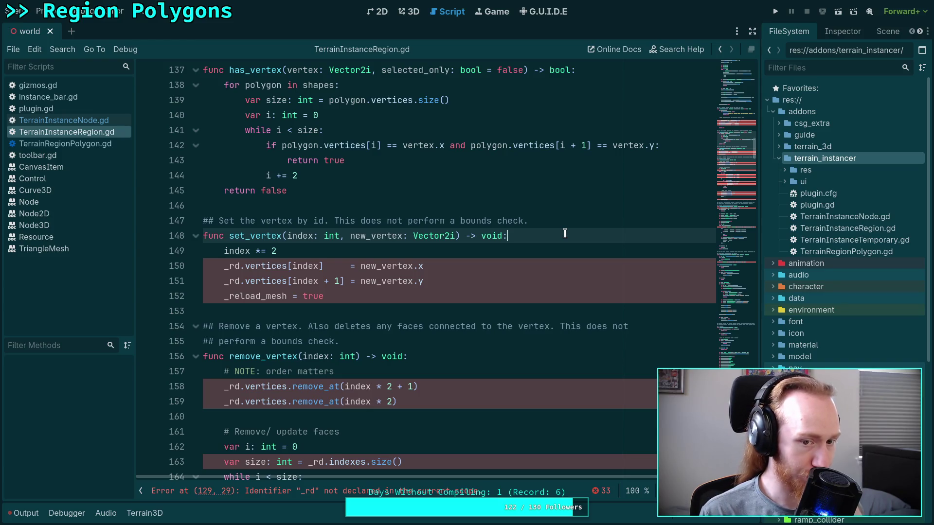
# In set_vertex, replace _rd with _last_shape on lines 150 and 151
pyautogui.press('Return')
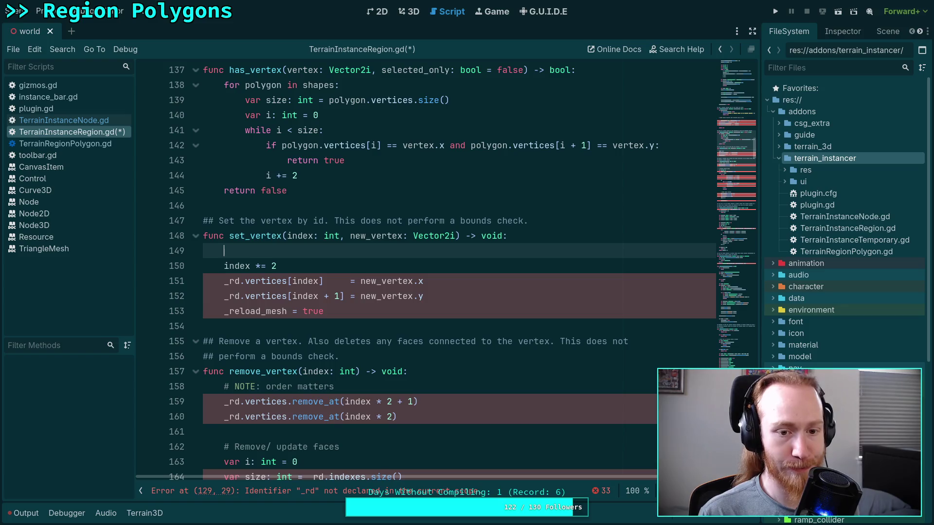
pyautogui.write('if ')
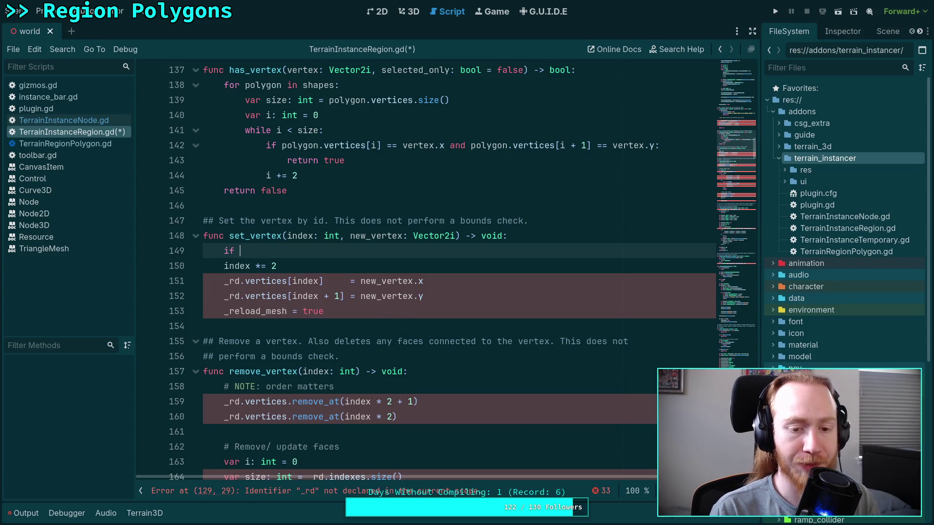
pyautogui.write('not')
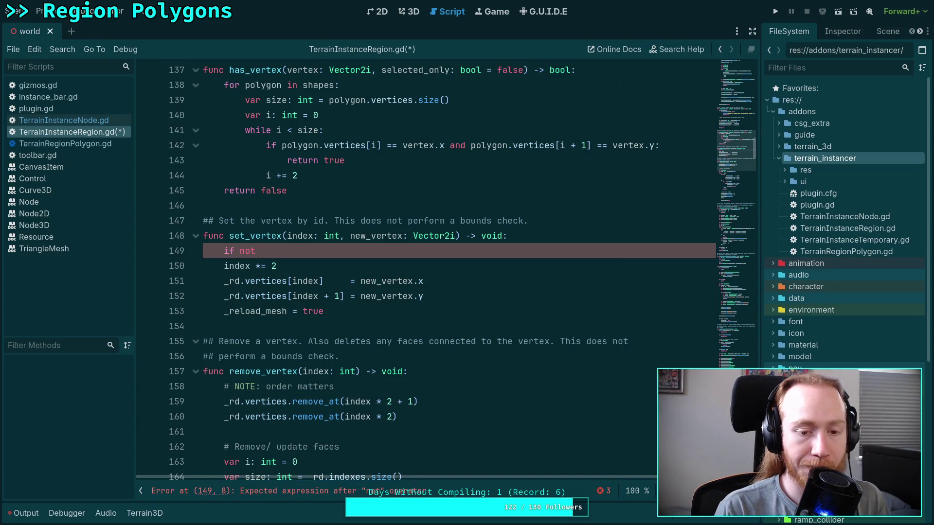
pyautogui.press('BackSpace')
pyautogui.press('BackSpace')
pyautogui.press('BackSpace')
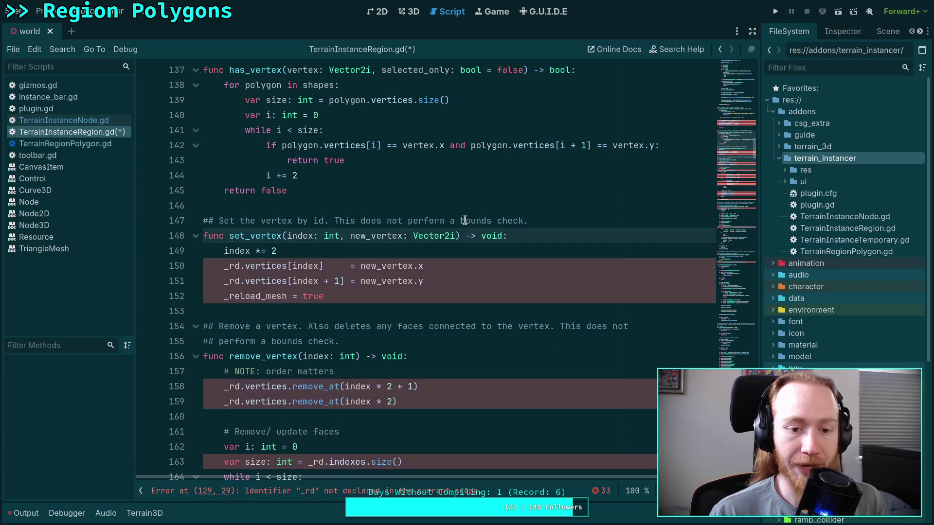
pyautogui.click(233, 267)
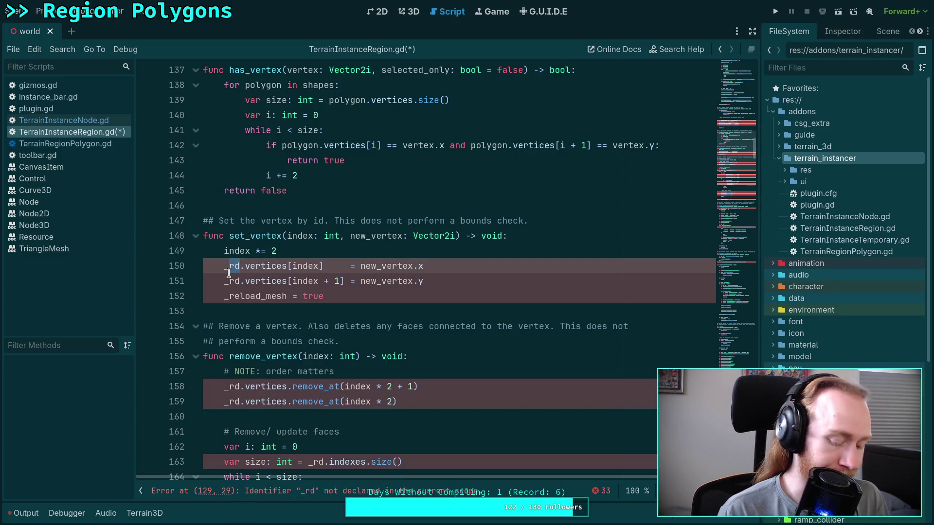
pyautogui.press('BackSpace')
pyautogui.press('BackSpace')
pyautogui.write('last_shap')
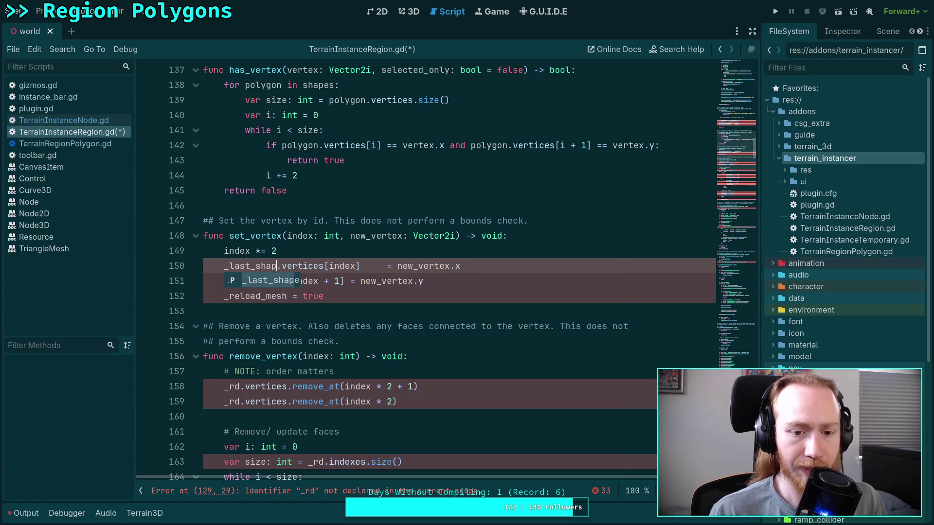
pyautogui.press('Escape')
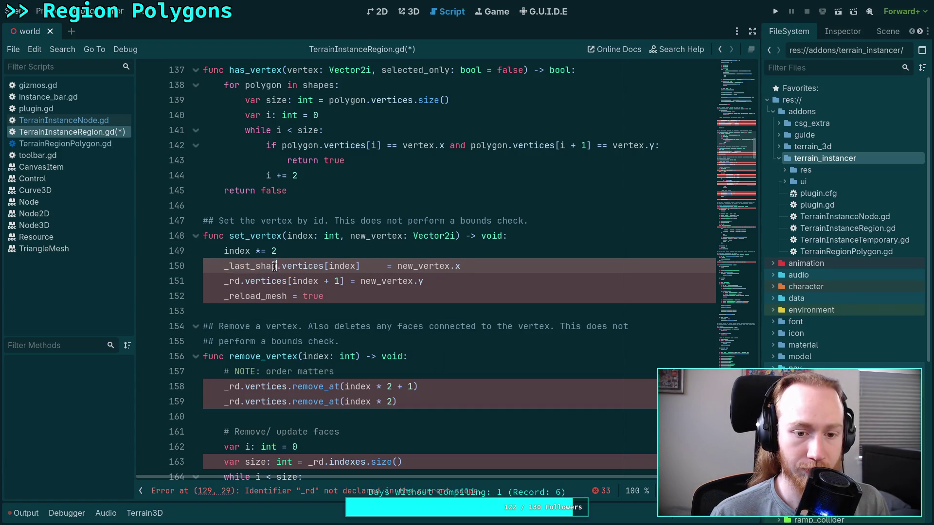
pyautogui.write('e')
pyautogui.rightClick(267, 266)
pyautogui.click(283, 314)
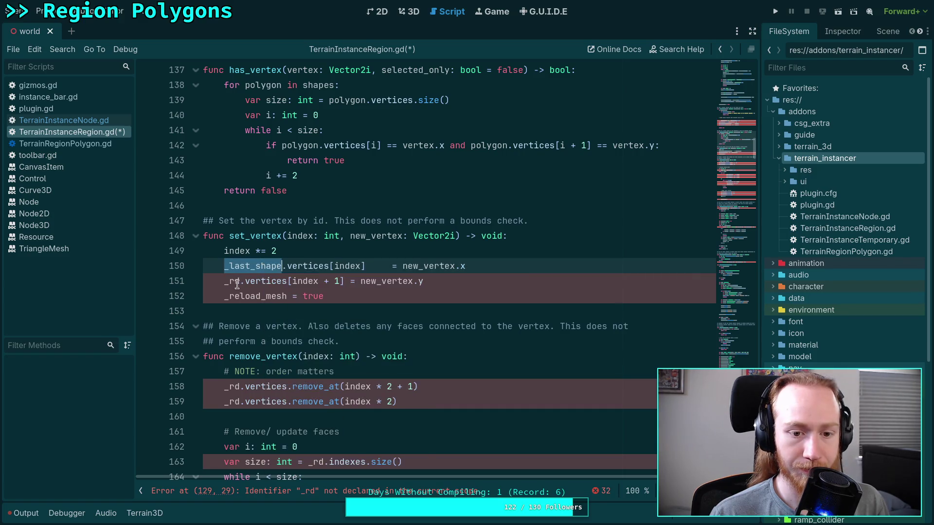
pyautogui.doubleClick(232, 281)
pyautogui.rightClick(232, 284)
pyautogui.click(255, 348)
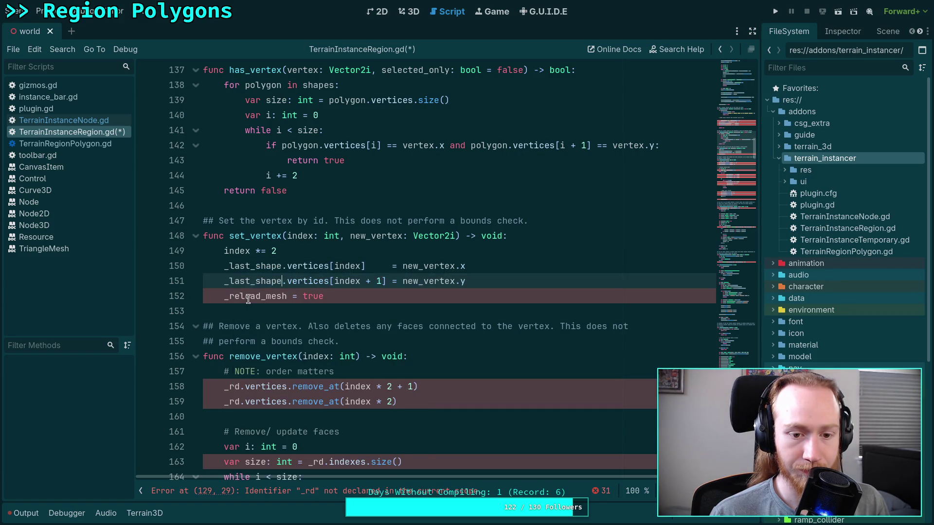
# Replace _reload_mesh on line 152 with _last_shape.changed set to true
pyautogui.doubleClick(248, 296)
pyautogui.write('_sa')
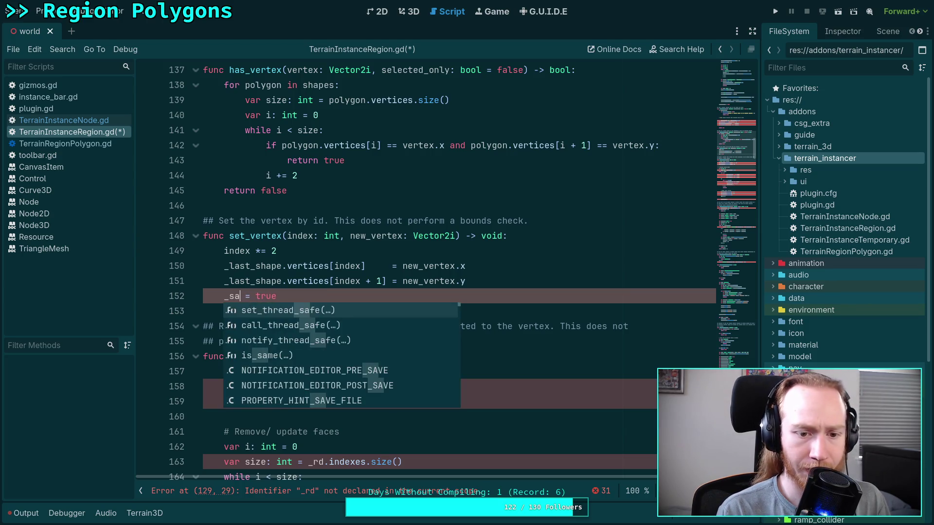
pyautogui.press('BackSpace')
pyautogui.press('BackSpace')
pyautogui.write('la')
pyautogui.press('Return')
pyautogui.write('.ch')
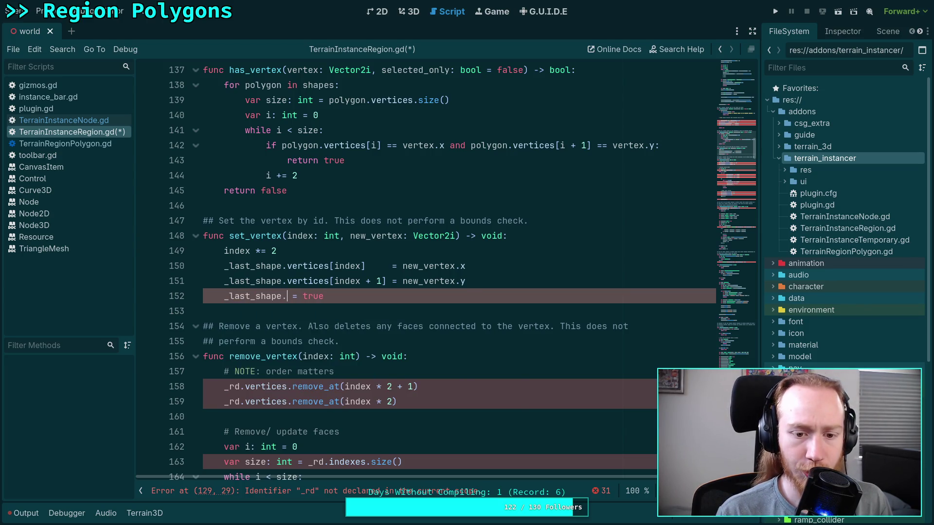
pyautogui.write('ang')
pyautogui.press('Return')
pyautogui.press('End')
pyautogui.hotkey('ctrl', 'space')
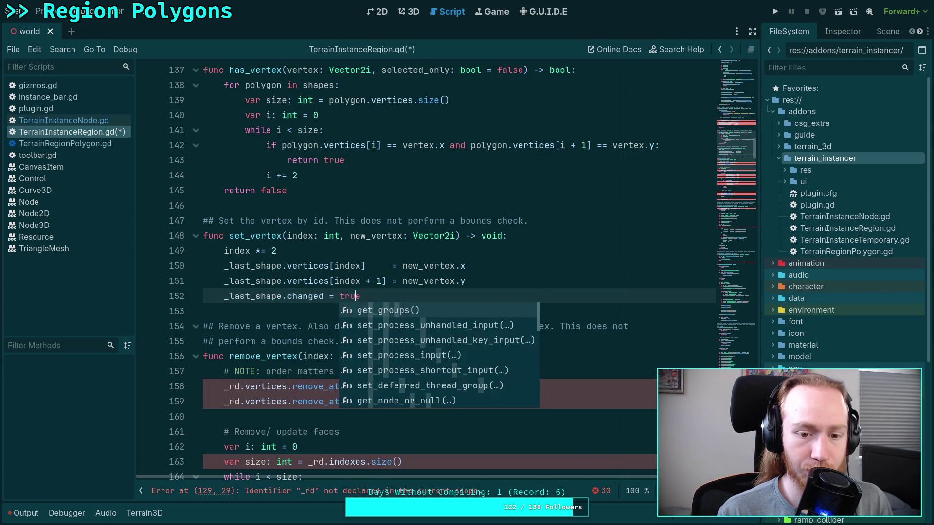
pyautogui.press('Return')
pyautogui.hotkey('ctrl', 'z')
# Add _update_shapes = true after the changed flag and save the script
pyautogui.press('Return')
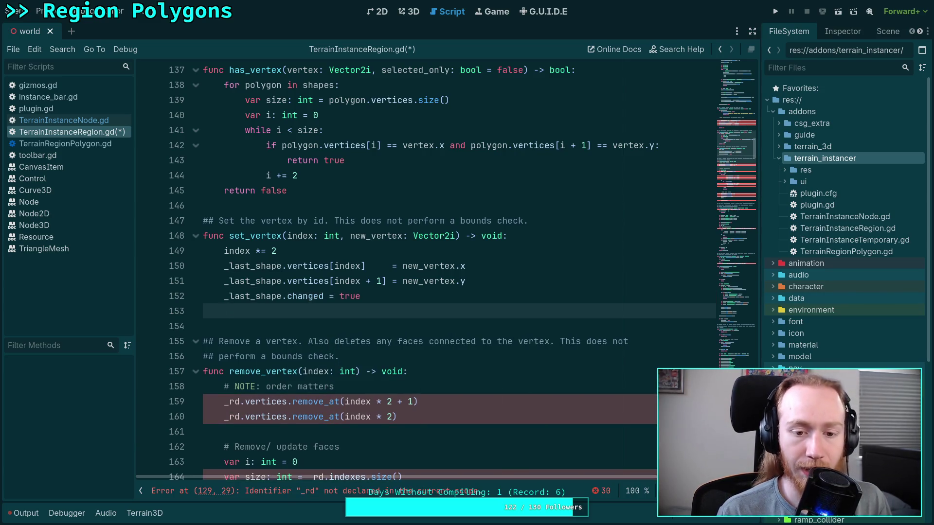
pyautogui.write('_')
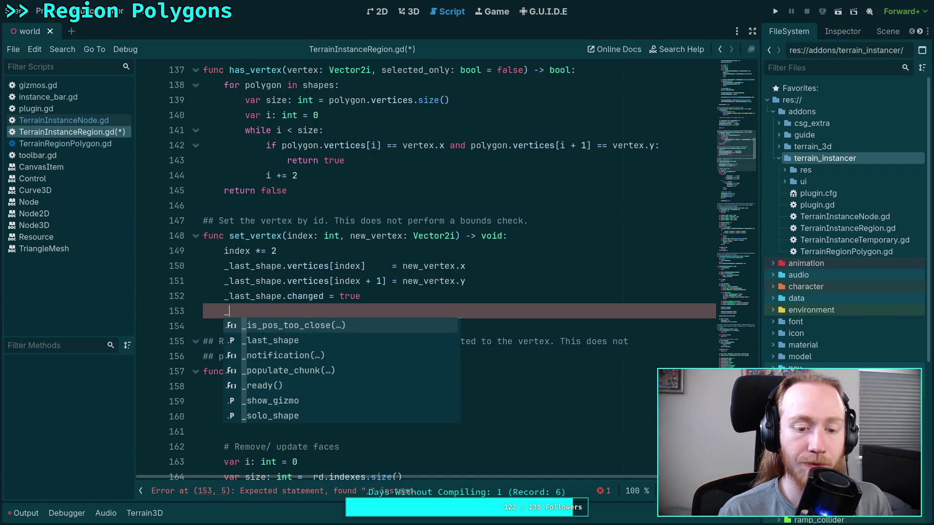
pyautogui.write('up')
pyautogui.press('Return')
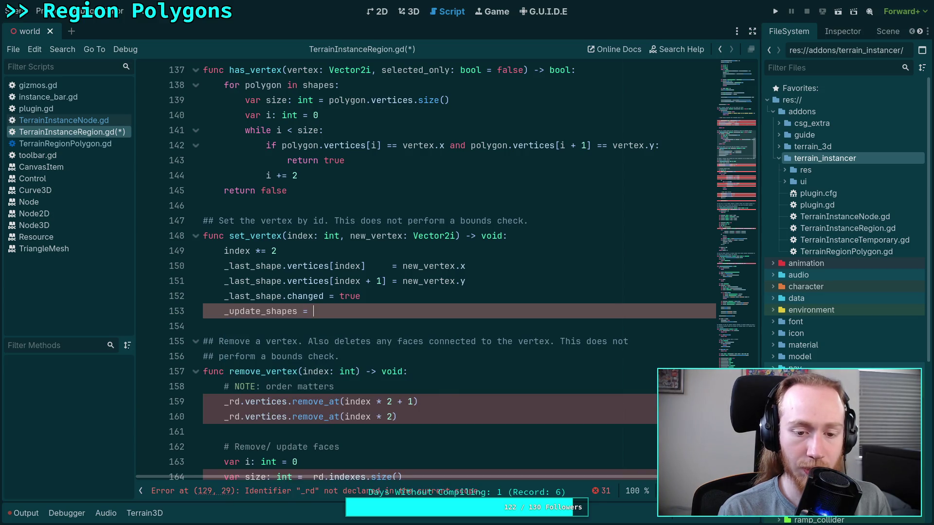
pyautogui.write('true')
pyautogui.hotkey('ctrl', 's')
pyautogui.click(327, 326)
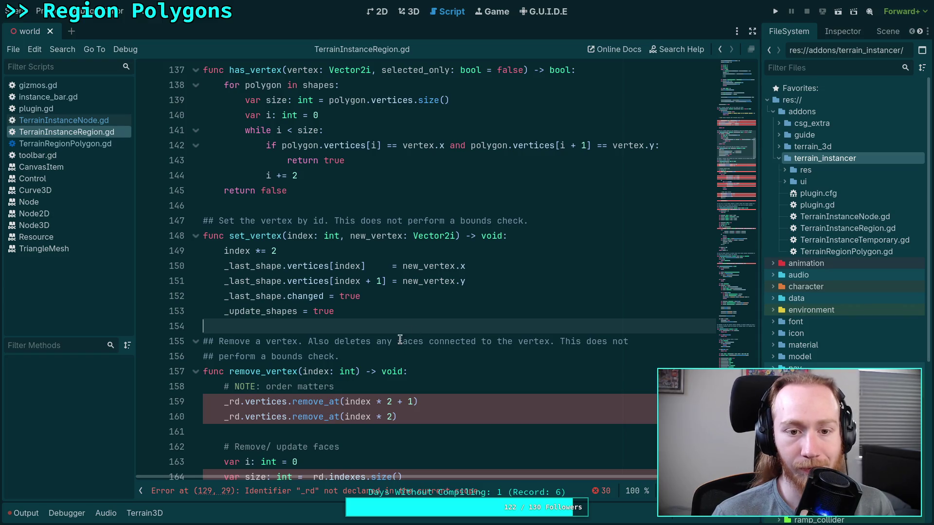
# In add_vertex, replace _rd with _last_shape on line 129
pyautogui.scroll(-1, 398, 330)
pyautogui.scroll(-2, 399, 330)
pyautogui.scroll(10, 398, 336)
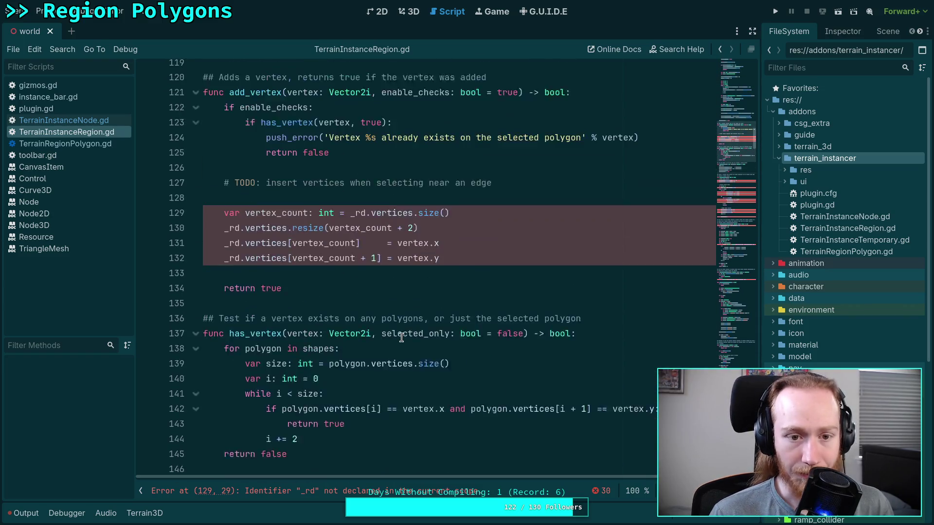
pyautogui.scroll(-3, 400, 341)
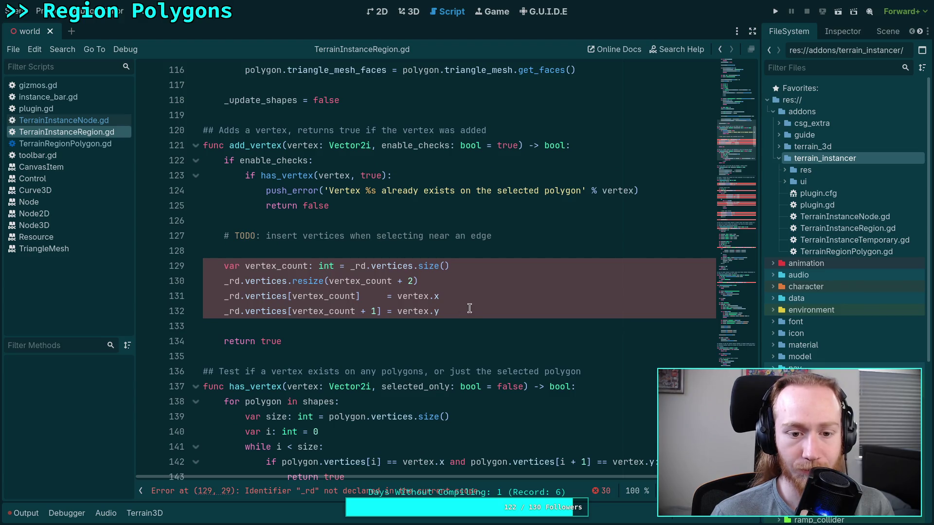
pyautogui.click(569, 249)
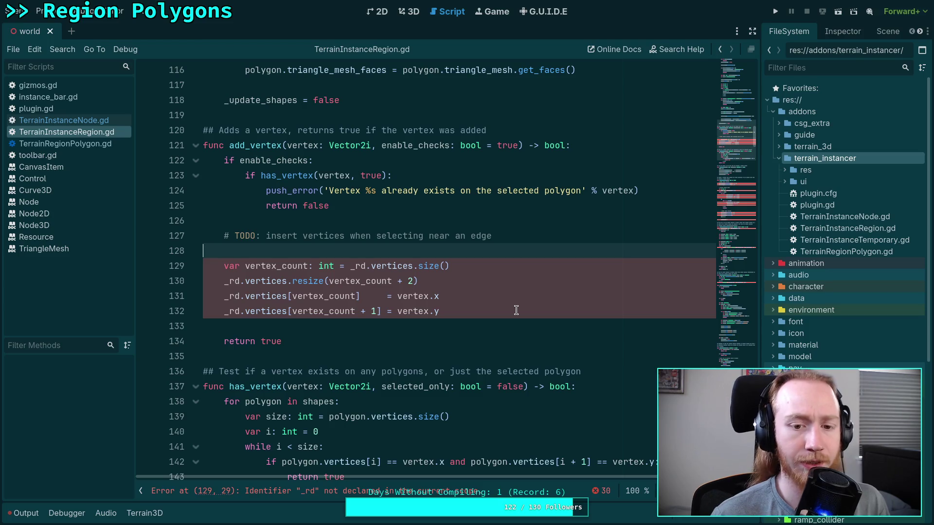
pyautogui.doubleClick(359, 266)
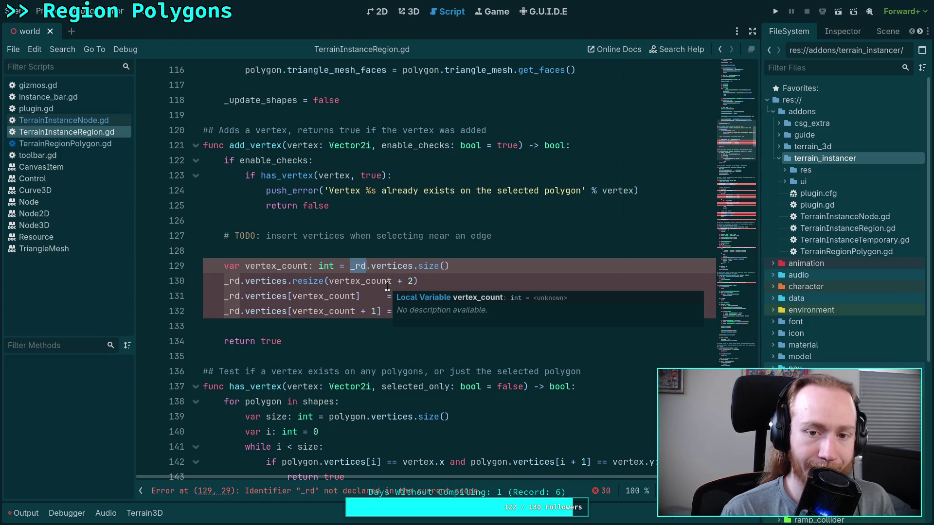
pyautogui.write('_')
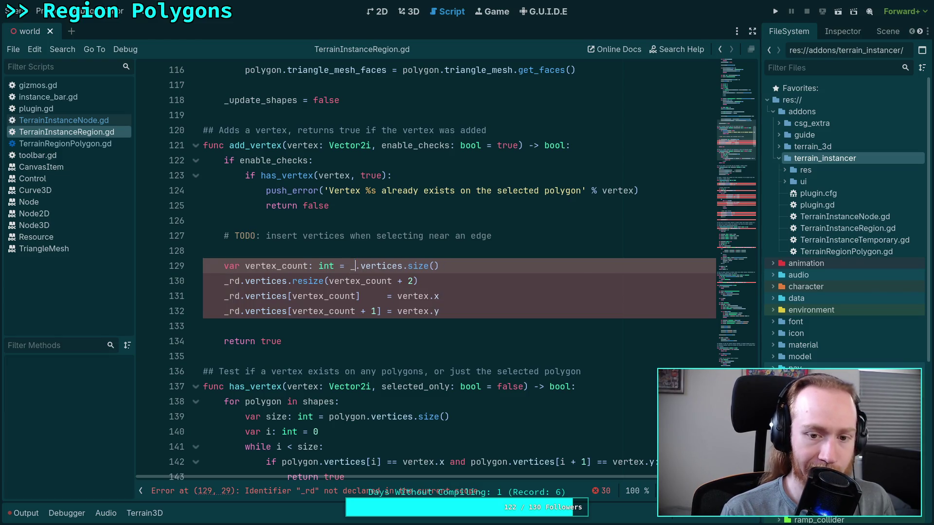
pyautogui.click(467, 235)
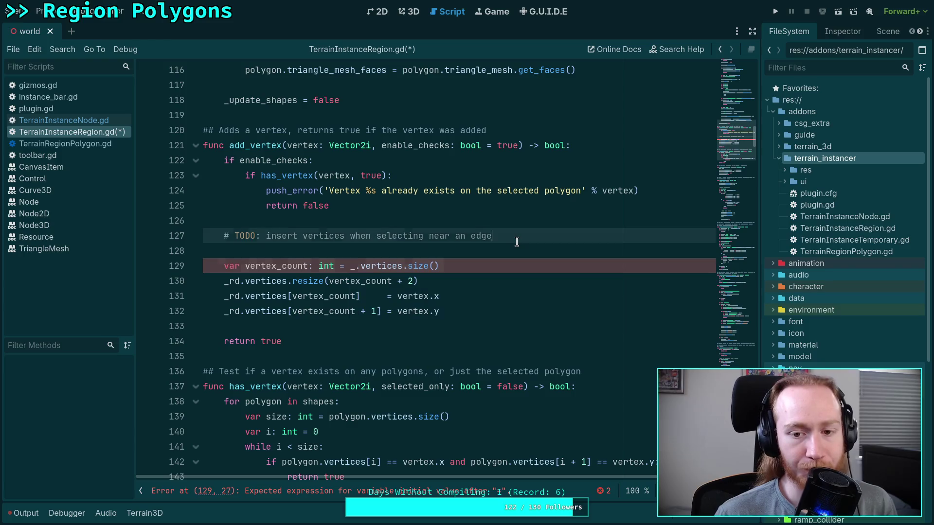
pyautogui.click(357, 267)
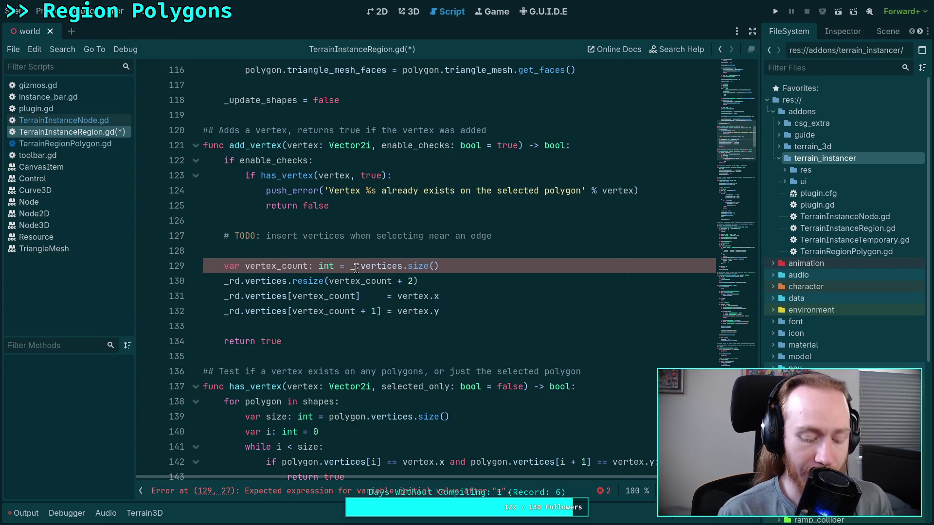
pyautogui.write('last_shape.')
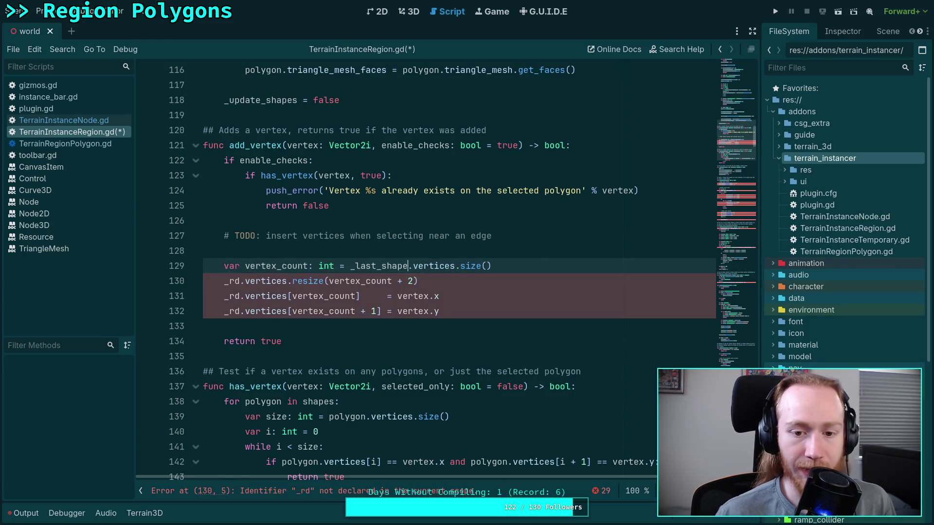
# Paste _last_shape over the _rd references on lines 130–132
pyautogui.doubleClick(365, 267)
pyautogui.rightClick(366, 267)
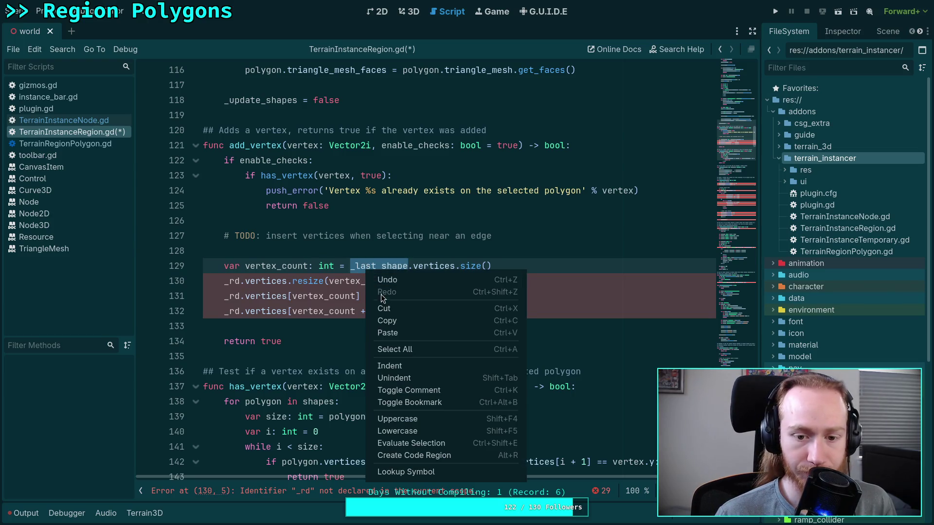
pyautogui.press('Escape')
pyautogui.doubleClick(235, 282)
pyautogui.rightClick(236, 282)
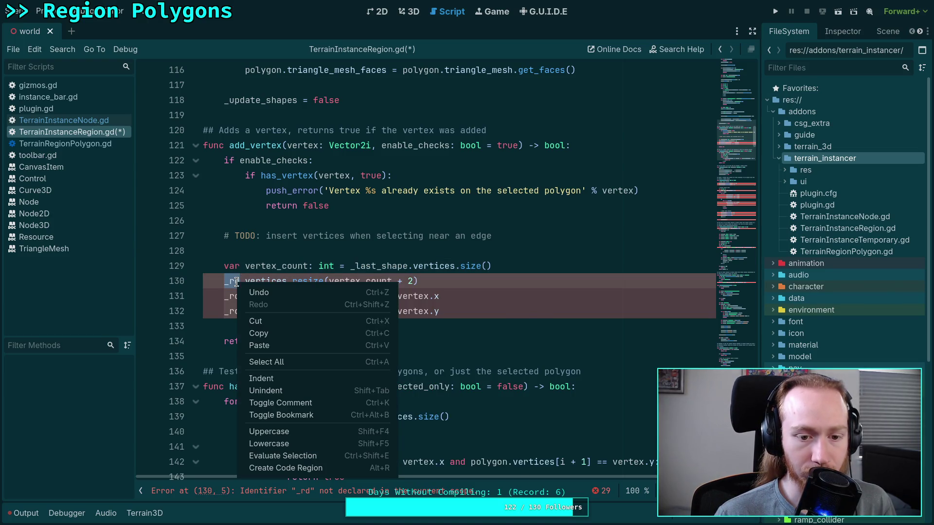
pyautogui.click(260, 346)
pyautogui.doubleClick(237, 297)
pyautogui.hotkey('ctrl', 'v')
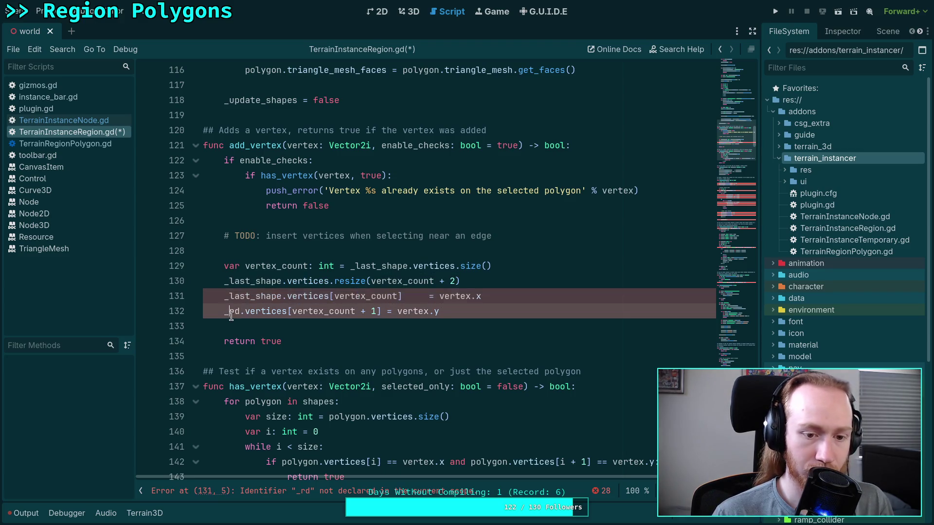
pyautogui.doubleClick(236, 311)
pyautogui.hotkey('ctrl', 'v')
pyautogui.click(272, 326)
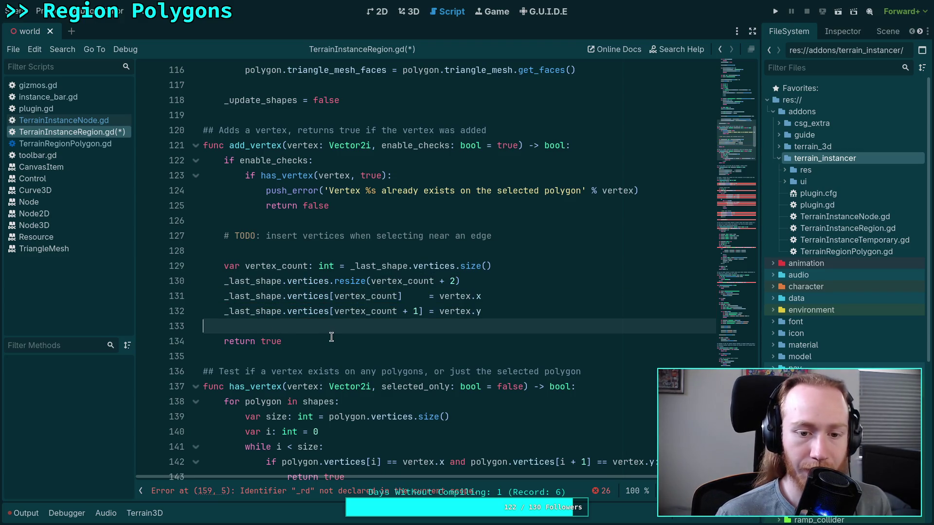
# Review the vertex_count usages on lines 130–132 and save the script
pyautogui.doubleClick(371, 297)
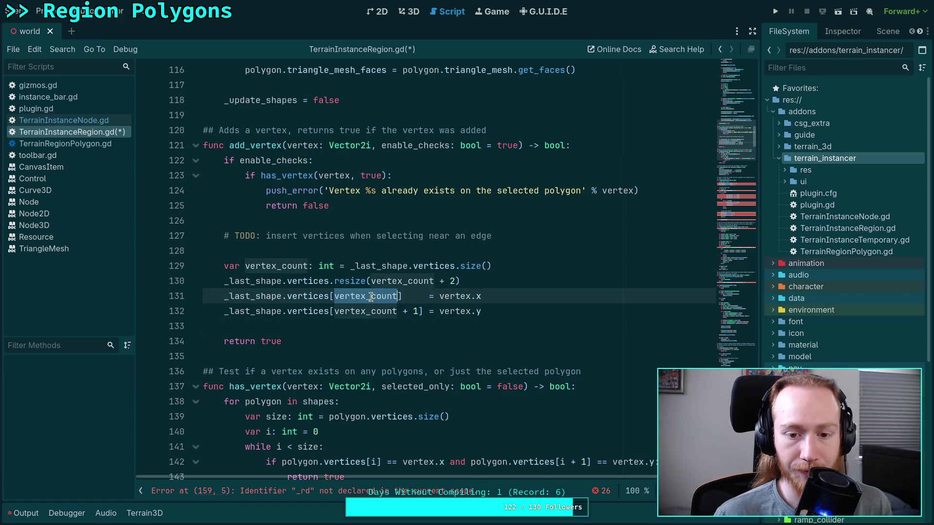
pyautogui.doubleClick(359, 314)
pyautogui.doubleClick(382, 280)
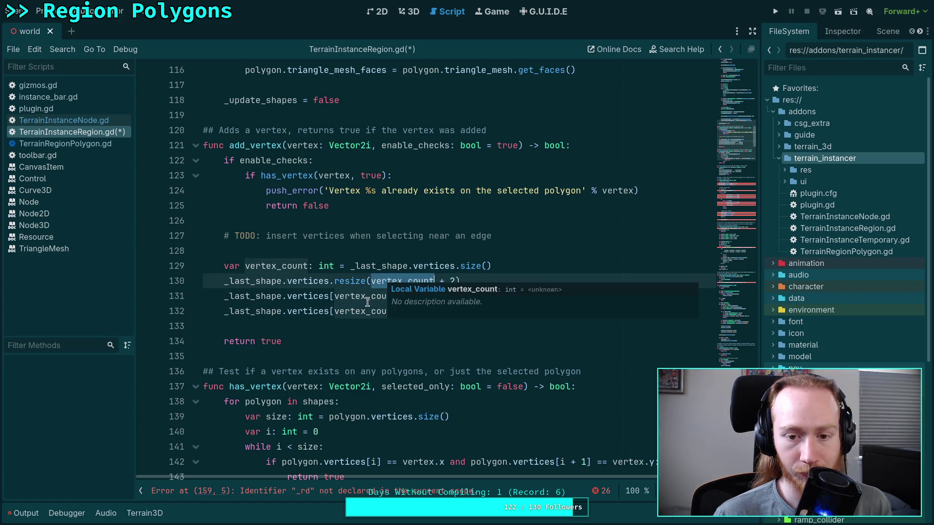
pyautogui.click(330, 321)
pyautogui.hotkey('ctrl', 's')
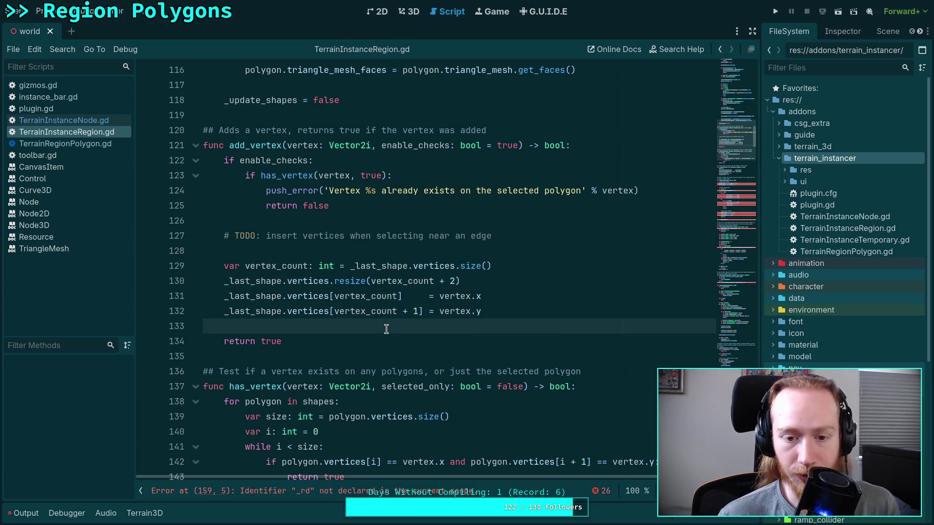
# Rename the vertex_count variable on line 129 to size
pyautogui.moveTo(280, 266); pyautogui.dragTo(244, 266)
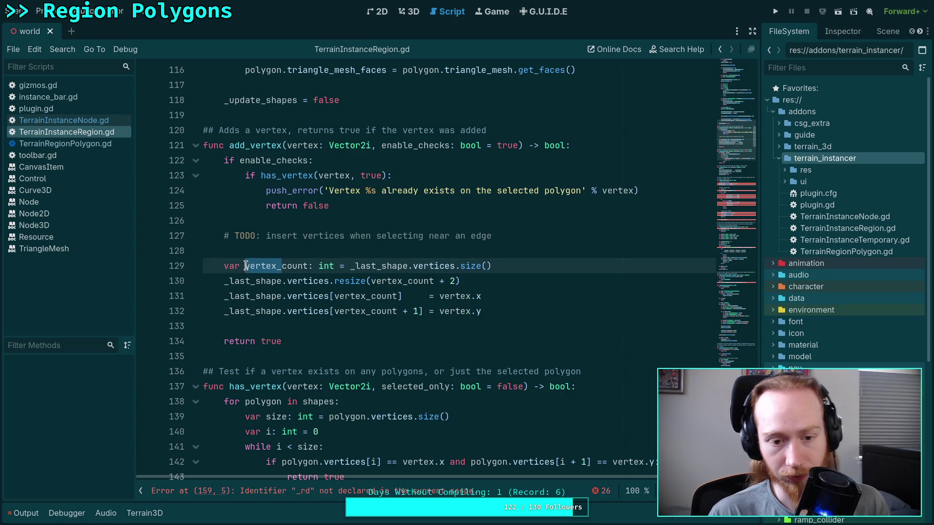
pyautogui.press('BackSpace')
pyautogui.doubleClick(248, 266)
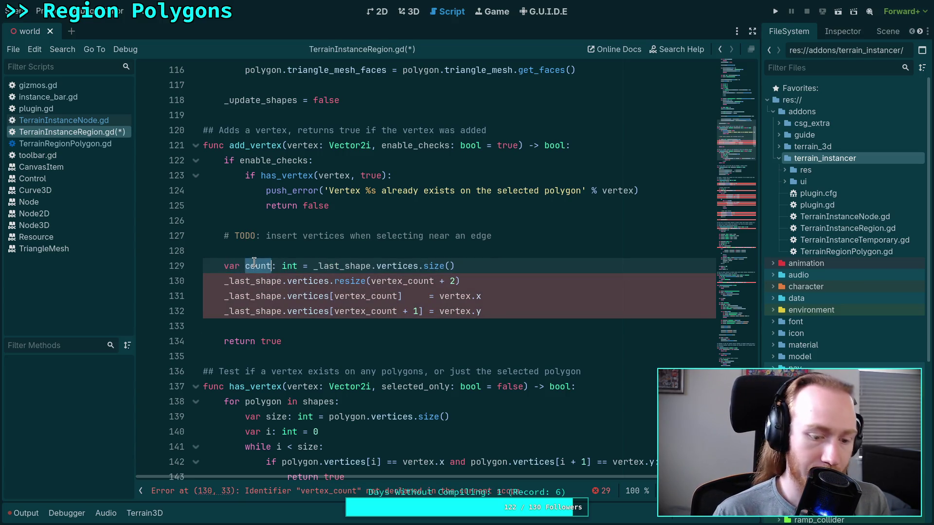
pyautogui.write('size')
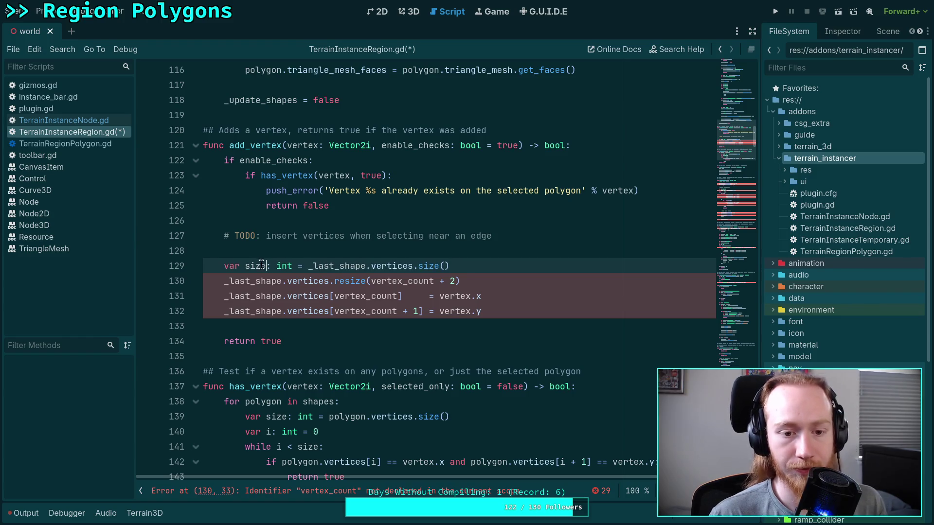
pyautogui.rightClick(246, 266)
pyautogui.click(271, 317)
# Replace vertex_count with size on lines 130–132 and save
pyautogui.doubleClick(388, 281)
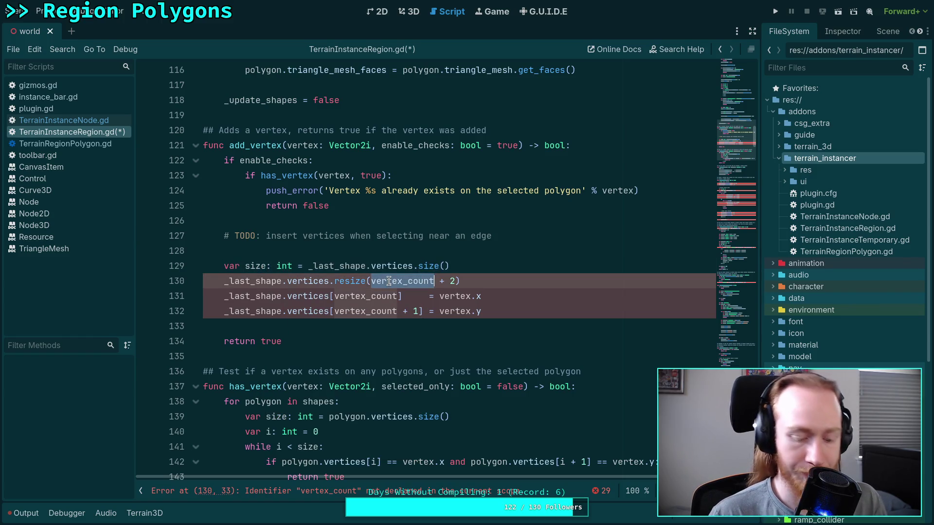
pyautogui.hotkey('ctrl', 'v')
pyautogui.doubleClick(365, 296)
pyautogui.hotkey('ctrl', 'v')
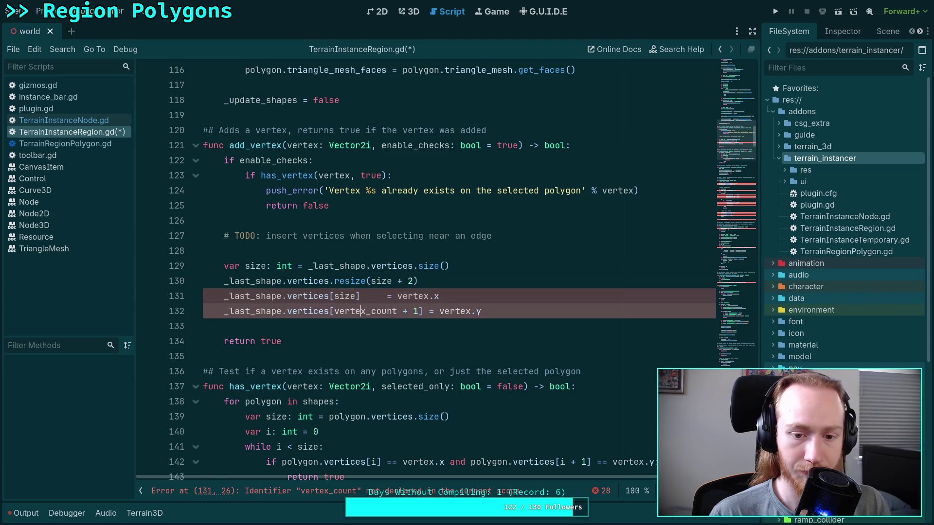
pyautogui.doubleClick(365, 312)
pyautogui.hotkey('ctrl', 'v')
pyautogui.click(475, 324)
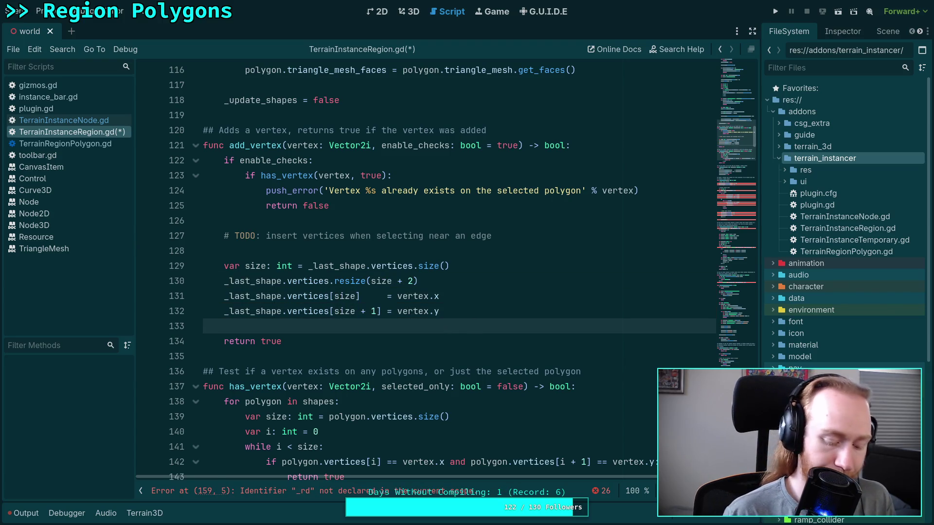
pyautogui.hotkey('ctrl', 's')
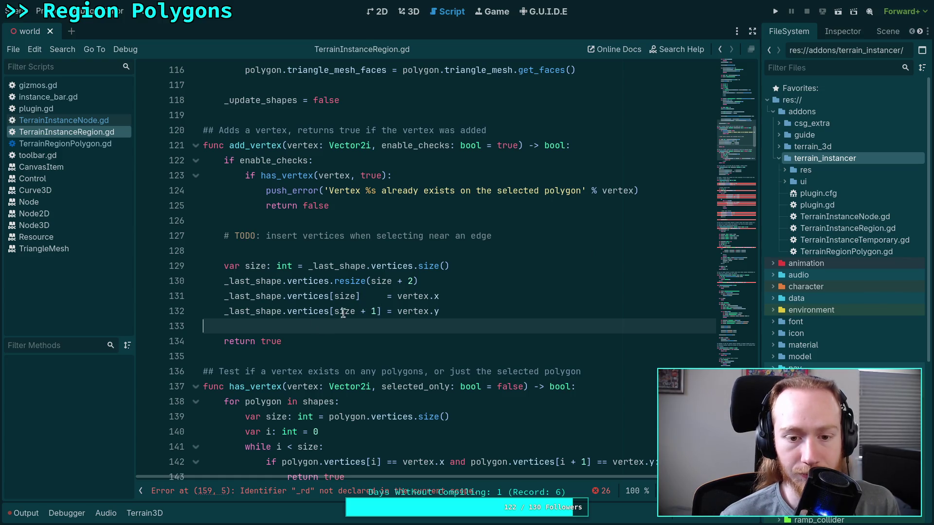
pyautogui.hotkey('shift', 'Up')
pyautogui.hotkey('shift', 'Up')
pyautogui.hotkey('shift', 'Up')
pyautogui.click(485, 302)
pyautogui.scroll(-5, 485, 306)
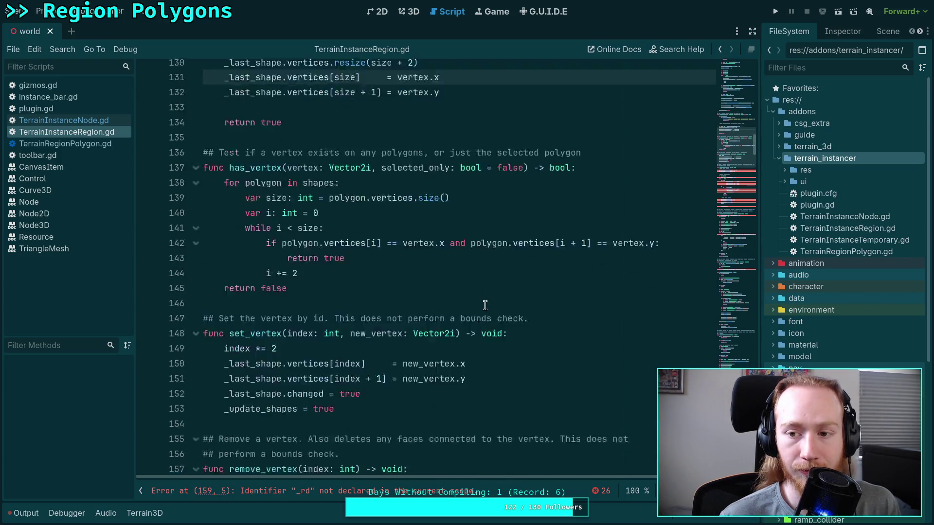
# Replace _rd with _last_shape in the vertices removals on lines 159 and 160
pyautogui.scroll(-7, 485, 306)
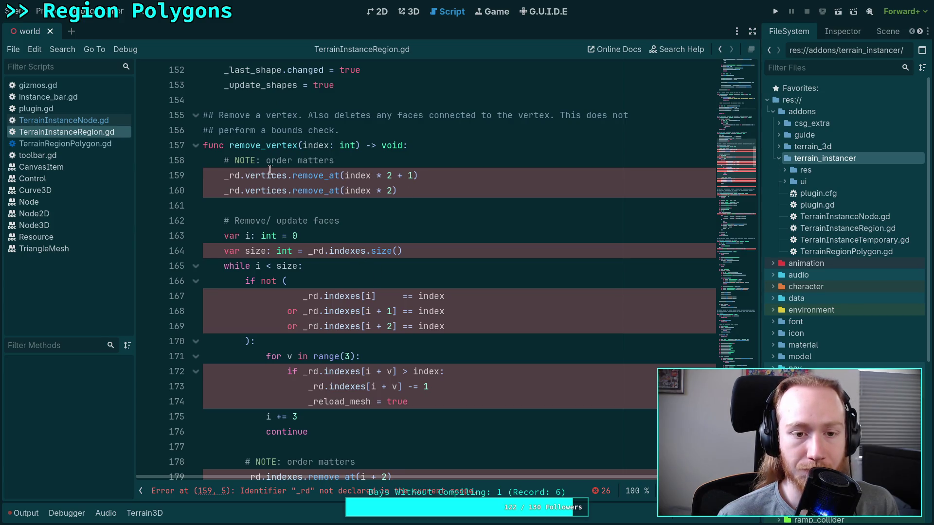
pyautogui.doubleClick(234, 175)
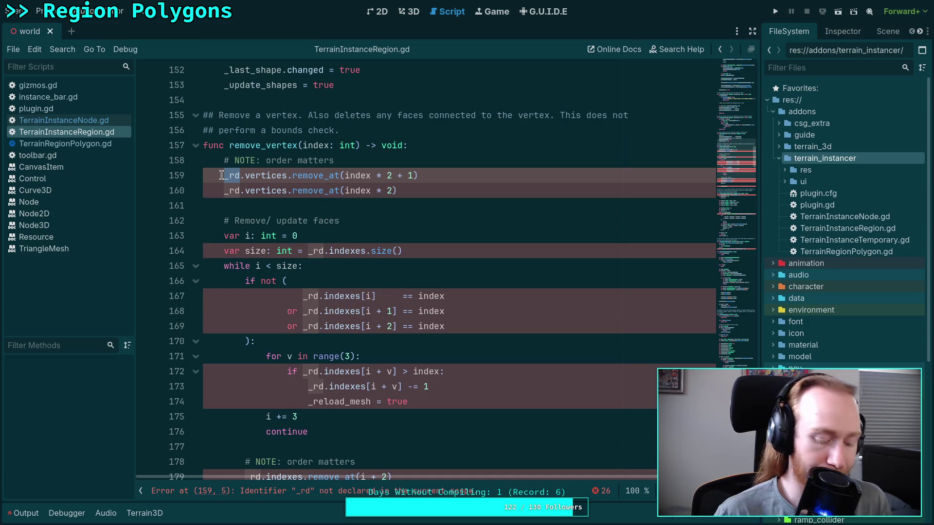
pyautogui.write('_last_shape')
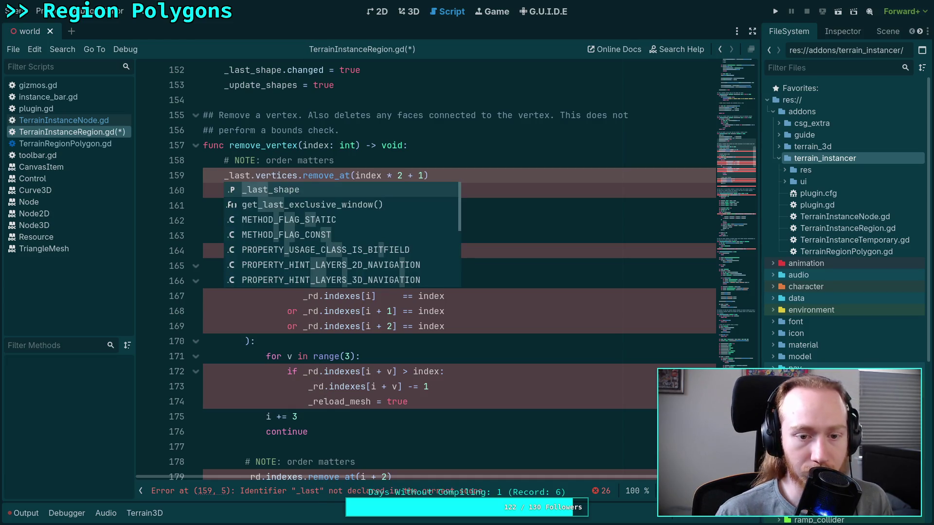
pyautogui.doubleClick(253, 176)
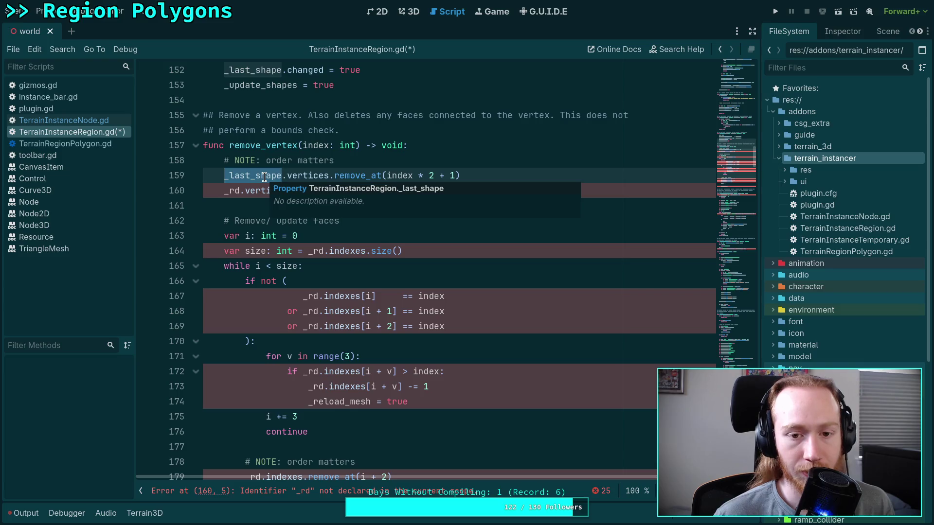
pyautogui.rightClick(252, 177)
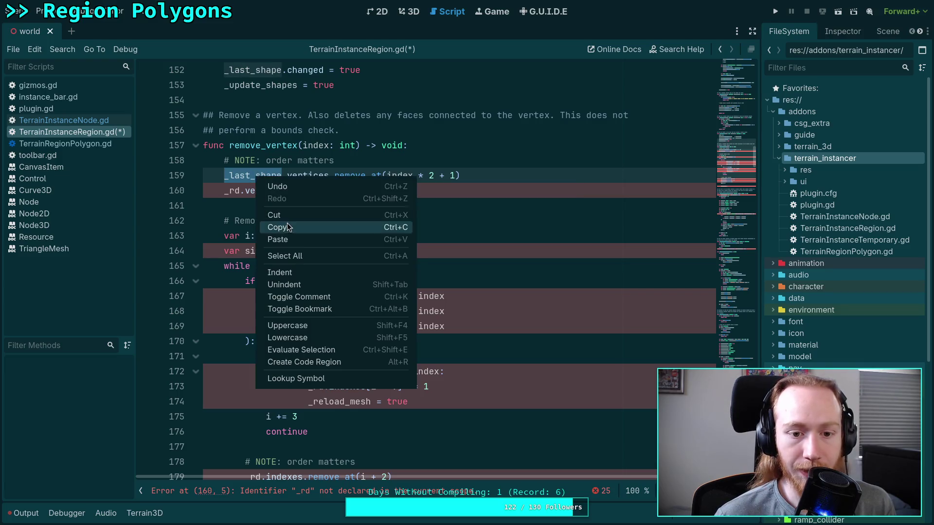
pyautogui.click(287, 223)
pyautogui.click(234, 191)
pyautogui.doubleClick(234, 191)
pyautogui.rightClick(228, 243)
pyautogui.click(261, 309)
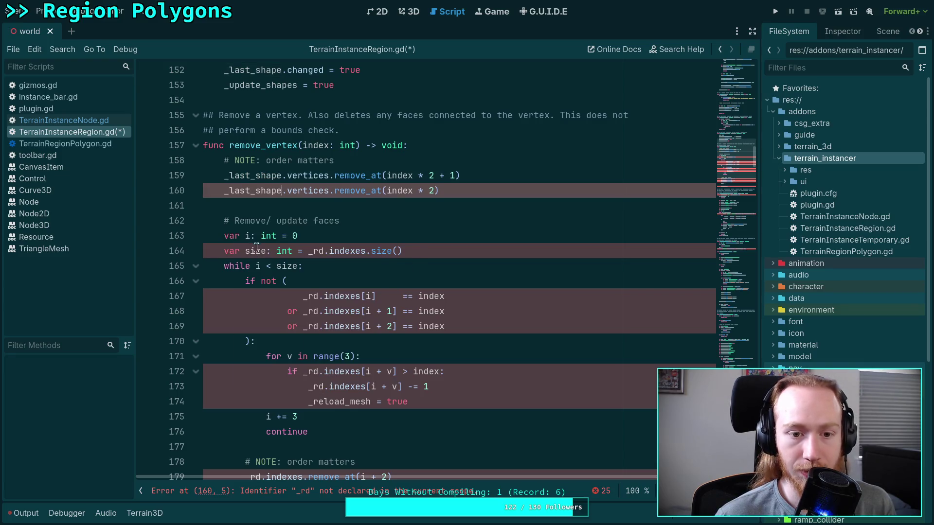
pyautogui.click(291, 208)
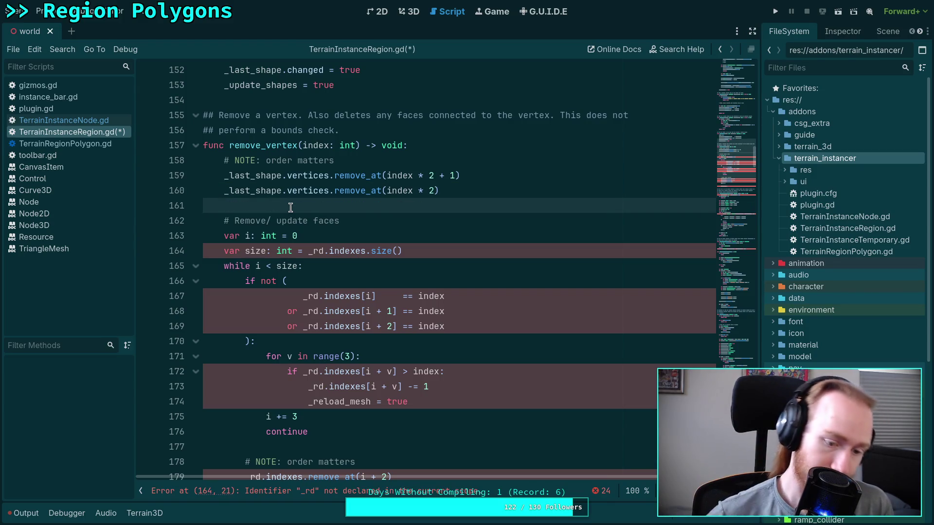
pyautogui.scroll(-2, 304, 236)
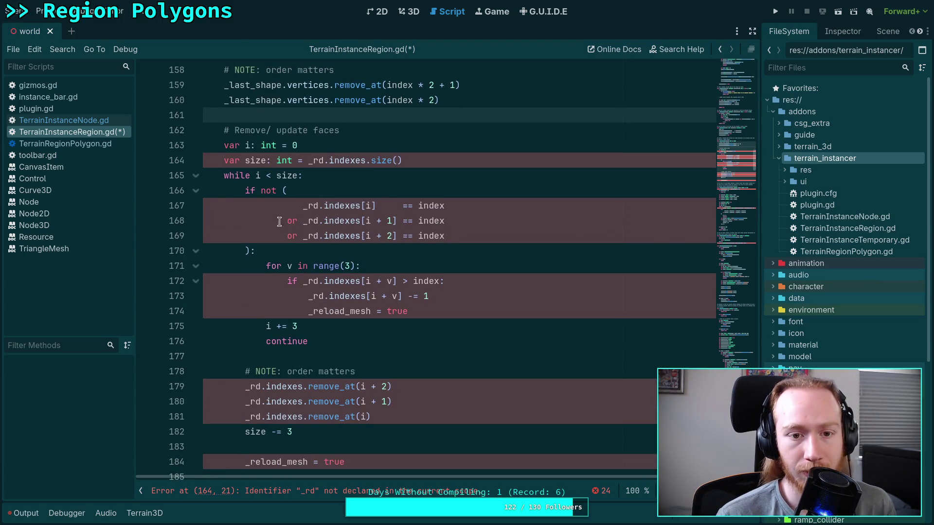
# Delete remove_vertex's face-removal and update loop on lines 162–182
pyautogui.moveTo(222, 131)
pyautogui.mouseDown()
pyautogui.moveTo(350, 403)
pyautogui.moveTo(350, 224)
pyautogui.moveTo(352, 345)
pyautogui.mouseUp()
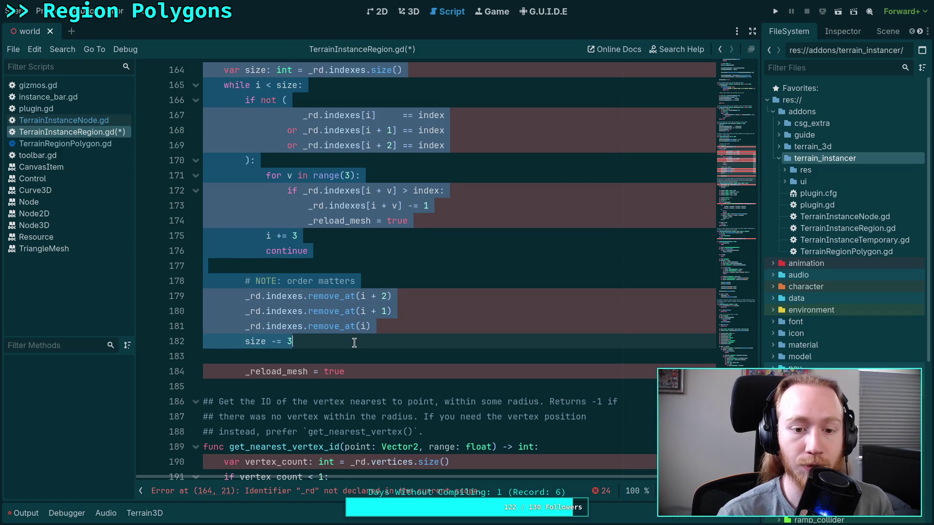
pyautogui.press('BackSpace')
pyautogui.scroll(5, 343, 330)
pyautogui.press('BackSpace')
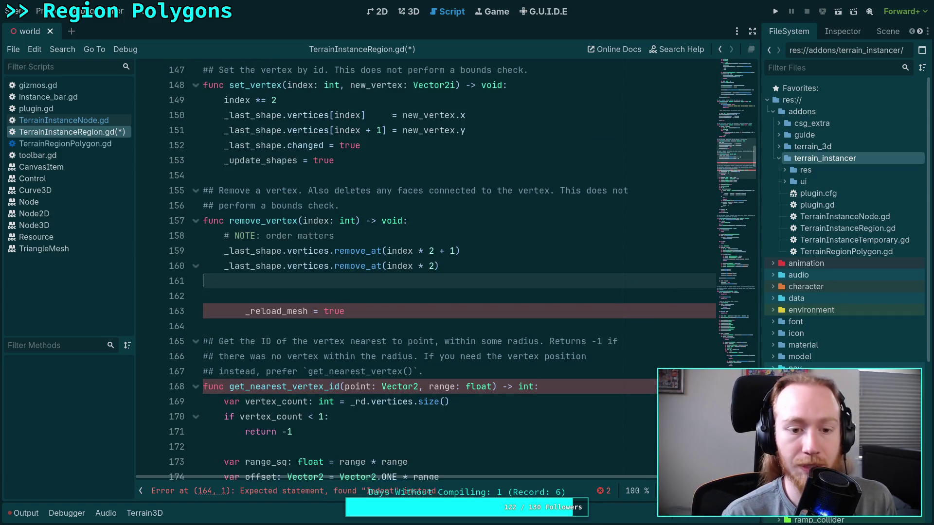
# Add _last_shape.changed = true and _update_shapes = true in its place
pyautogui.write('_last_')
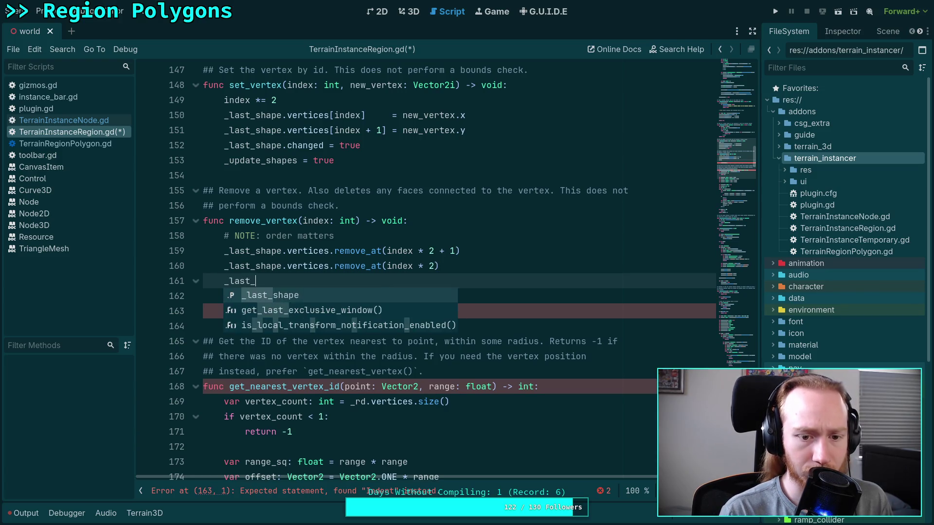
pyautogui.press('Return')
pyautogui.write('.')
pyautogui.press('Return')
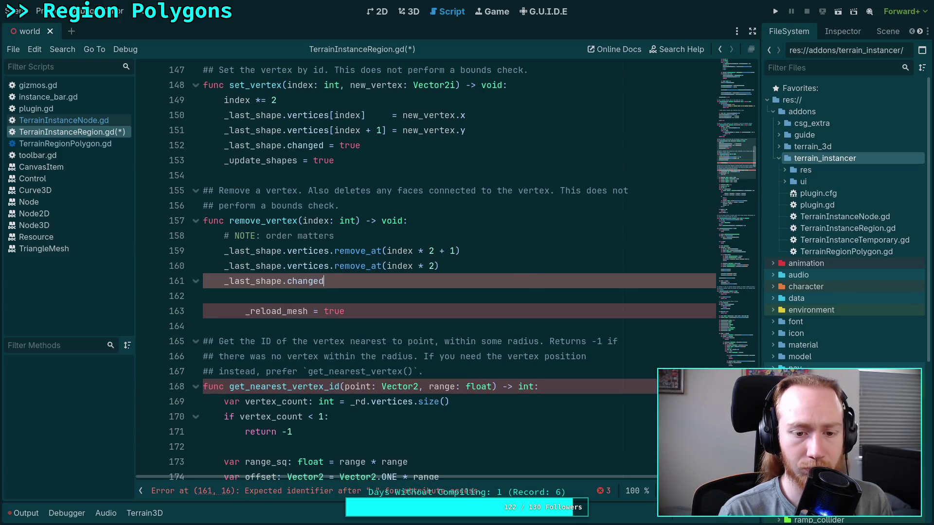
pyautogui.write(' = true')
pyautogui.press('Return')
pyautogui.write('_')
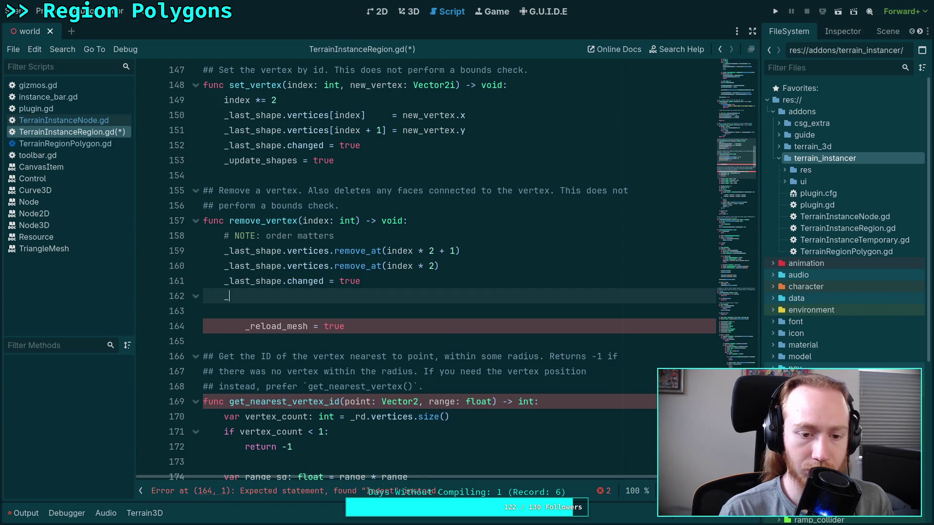
pyautogui.write('u')
pyautogui.press('Return')
pyautogui.write('true')
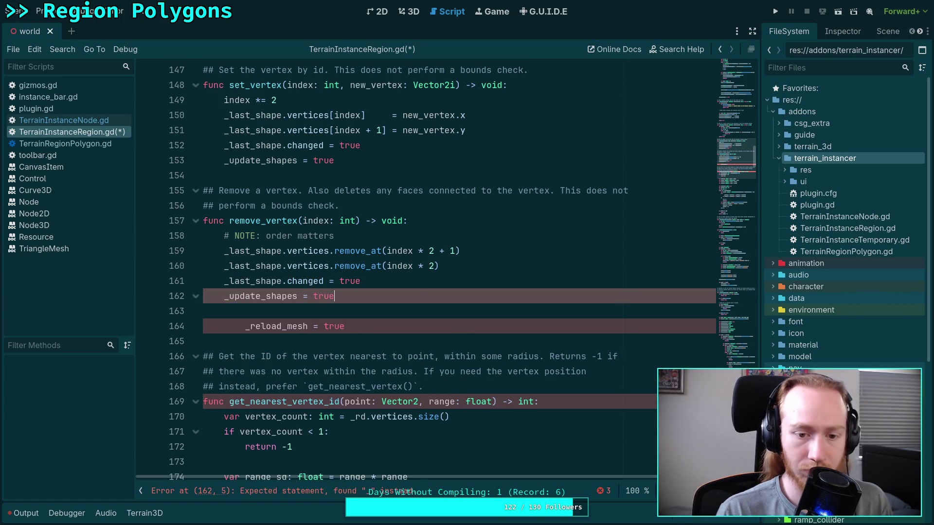
pyautogui.click(383, 267)
pyautogui.press('Return')
# Delete the obsolete _reload_mesh = true line, then go back to plugin.gd
pyautogui.click(368, 333)
pyautogui.hotkey('ctrl', 'shift', 'k')
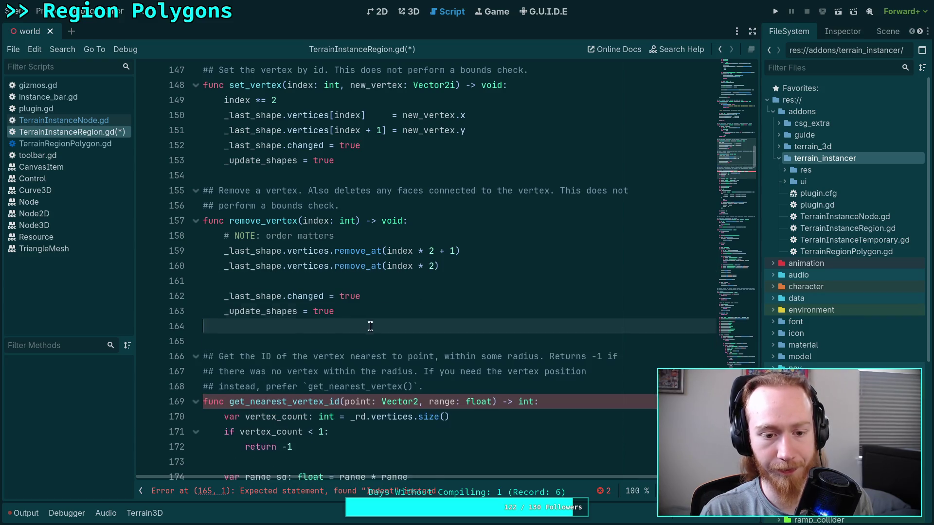
pyautogui.press('BackSpace')
pyautogui.press('BackSpace')
pyautogui.scroll(-1, 375, 305)
pyautogui.scroll(-3, 375, 305)
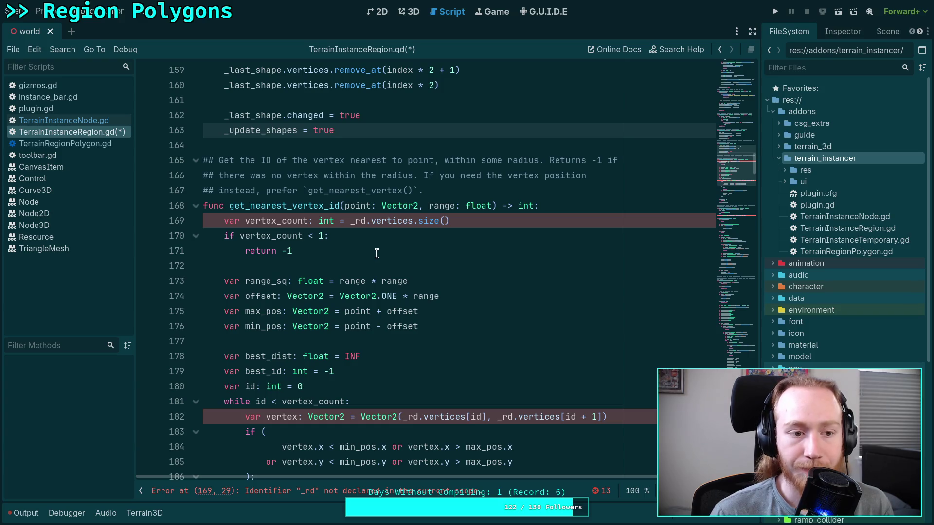
pyautogui.hotkey('alt', 'Left')
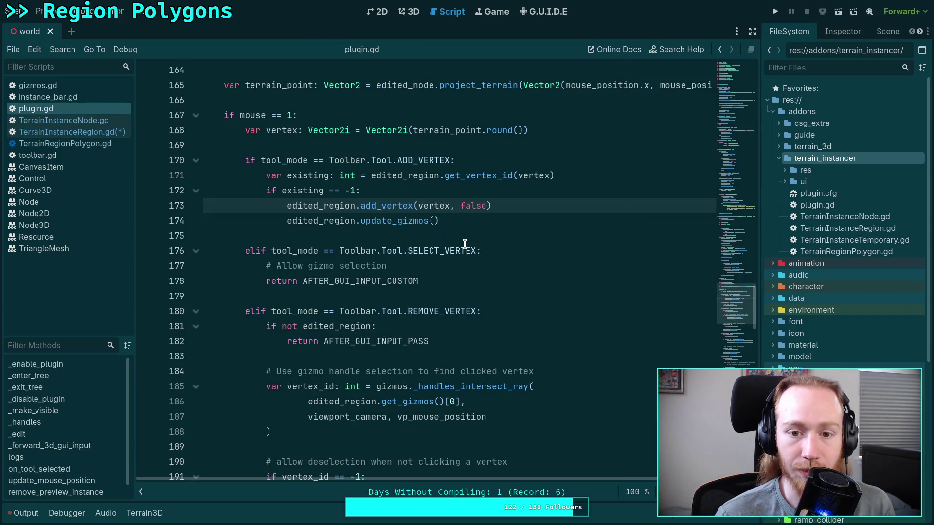
pyautogui.doubleClick(352, 281)
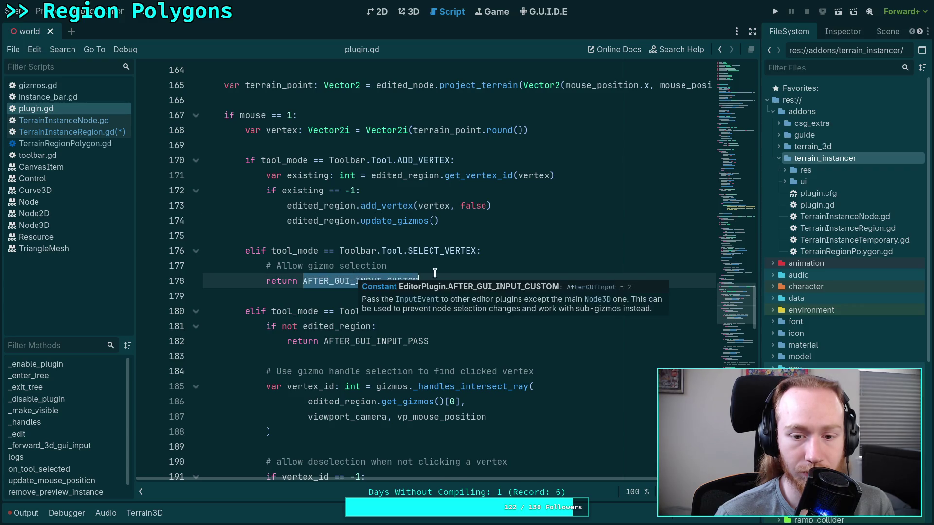
pyautogui.scroll(-1, 325, 270)
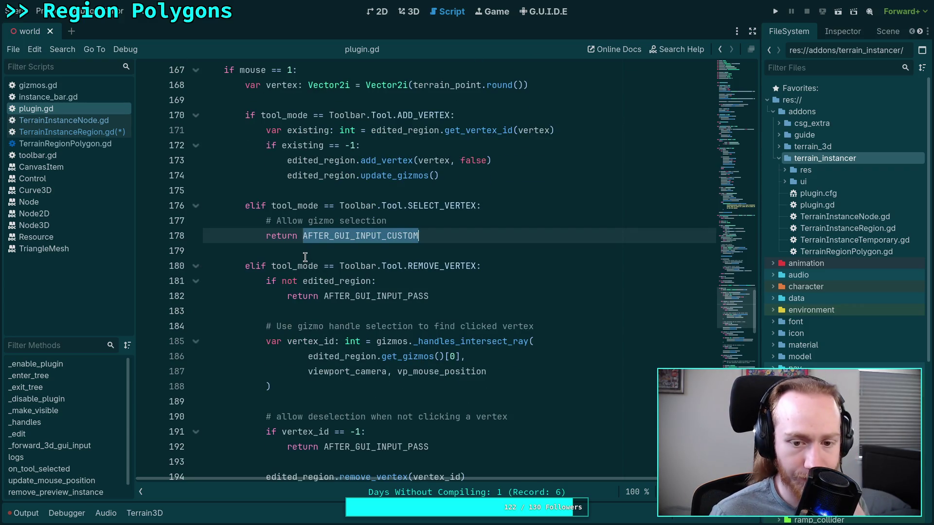
pyautogui.scroll(-2, 305, 254)
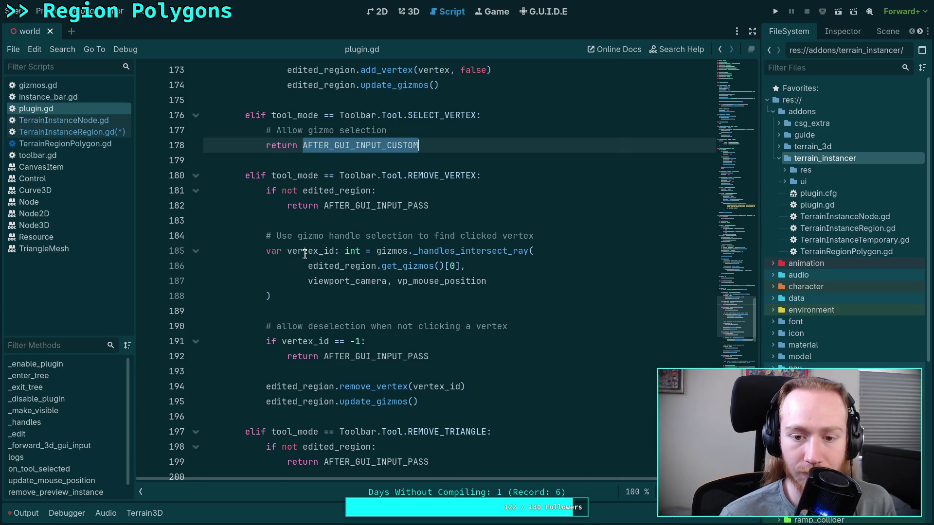
pyautogui.scroll(-6, 304, 253)
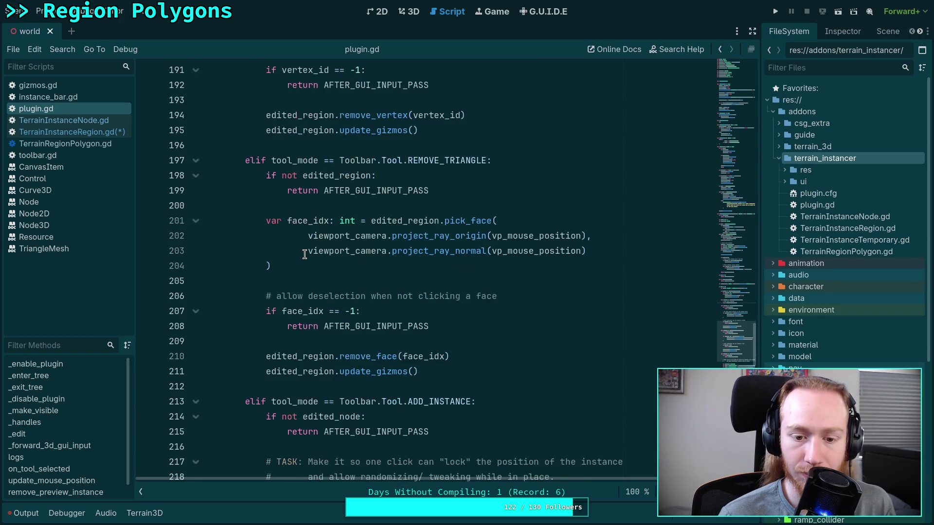
pyautogui.scroll(-5, 304, 254)
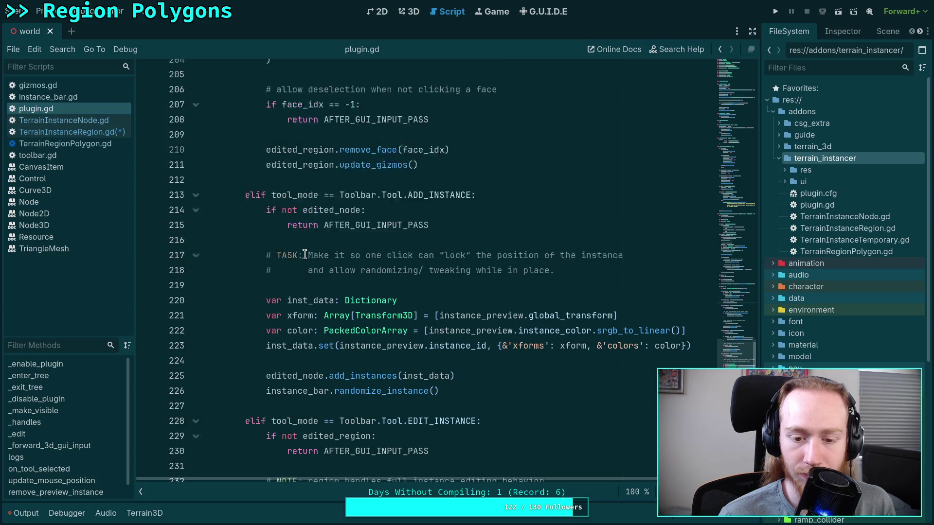
pyautogui.scroll(12, 305, 254)
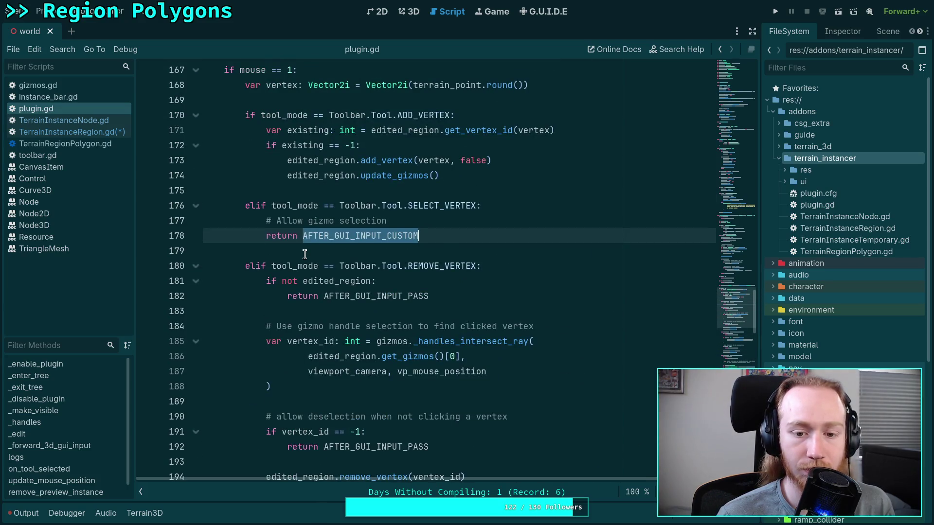
pyautogui.scroll(-1, 305, 254)
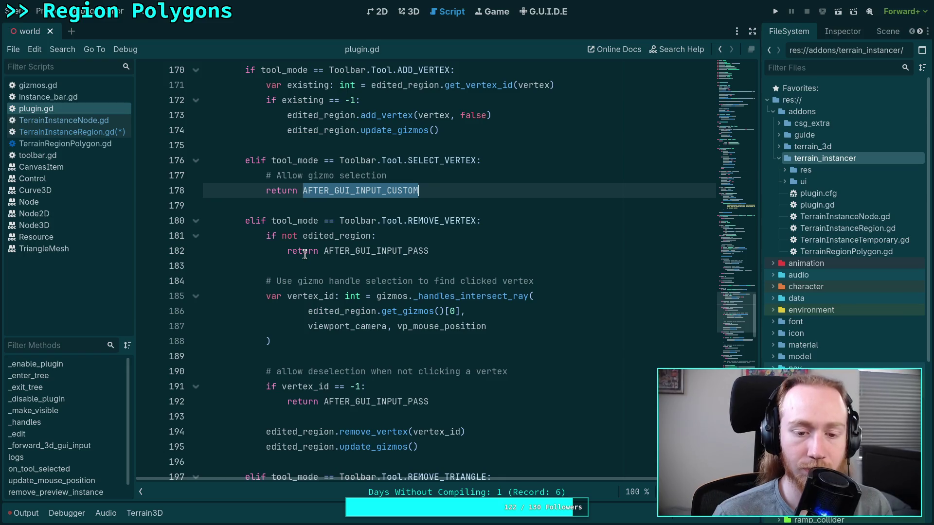
pyautogui.scroll(-1, 305, 254)
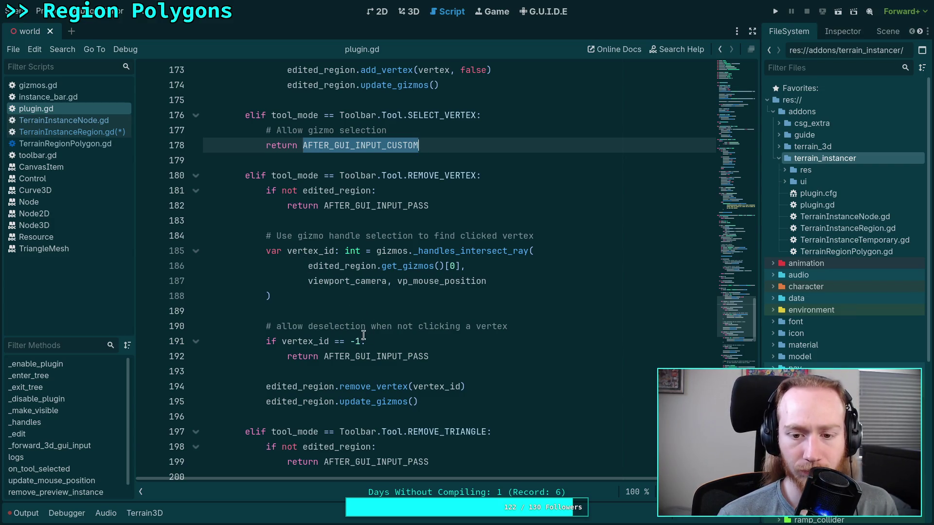
pyautogui.moveTo(465, 307); pyautogui.dragTo(415, 270)
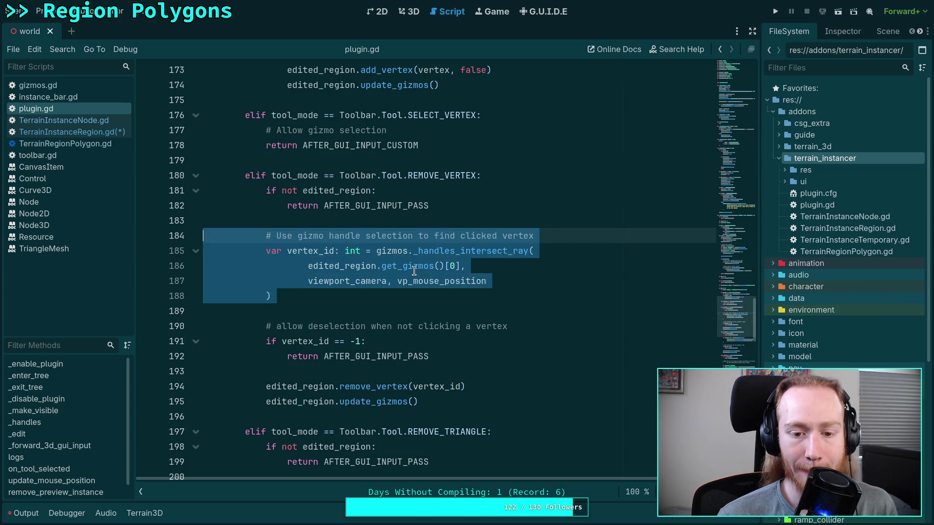
pyautogui.click(278, 256)
pyautogui.click(76, 143)
pyautogui.click(88, 132)
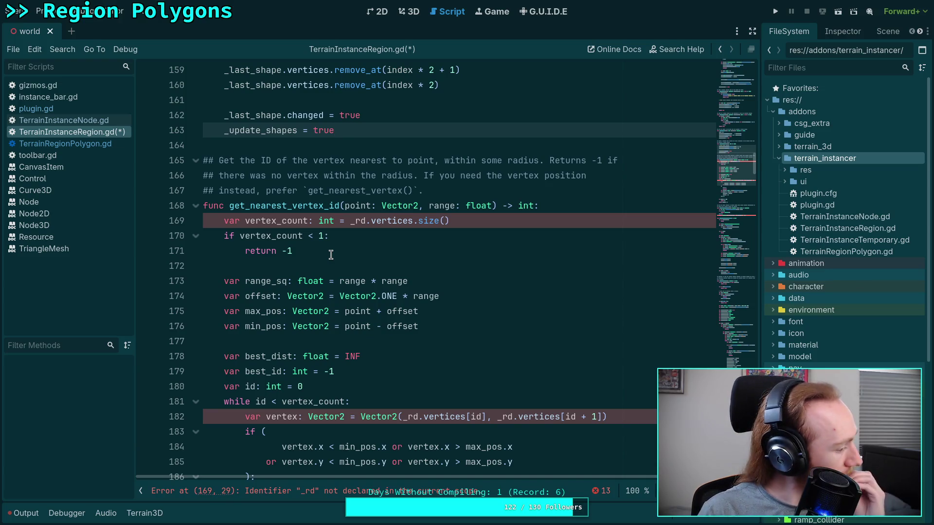
pyautogui.click(104, 121)
pyautogui.click(95, 141)
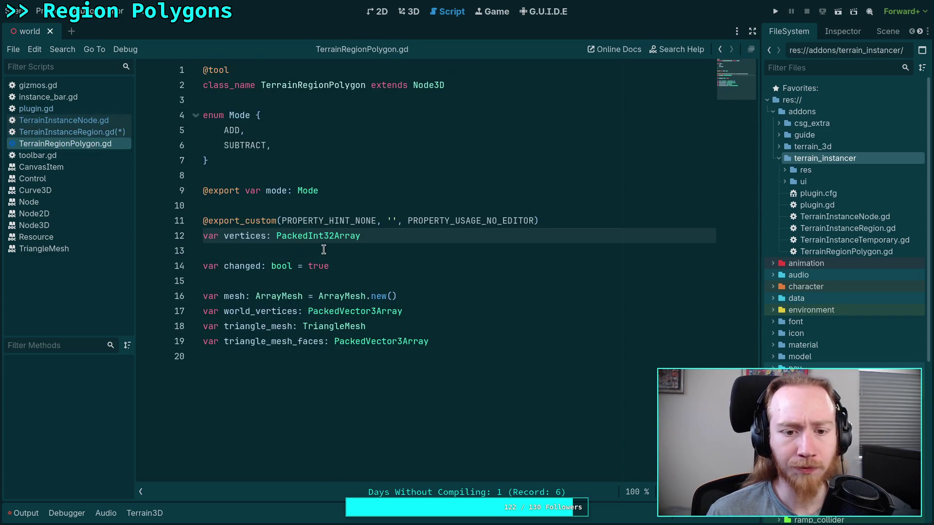
pyautogui.click(103, 131)
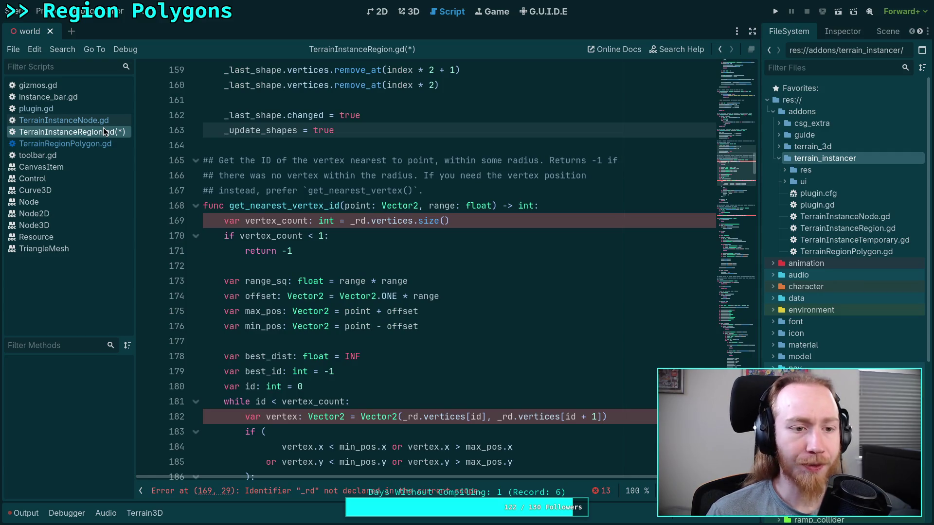
pyautogui.click(113, 109)
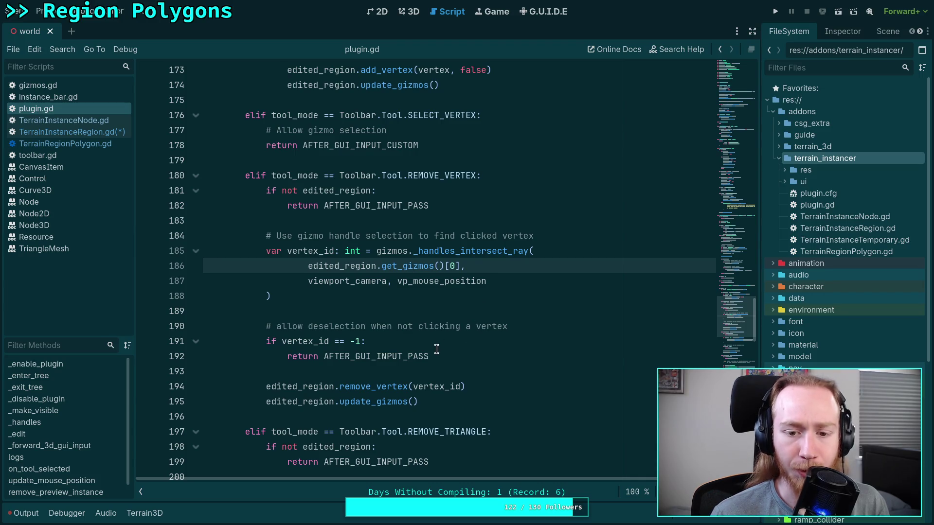
pyautogui.moveTo(438, 355); pyautogui.dragTo(319, 355)
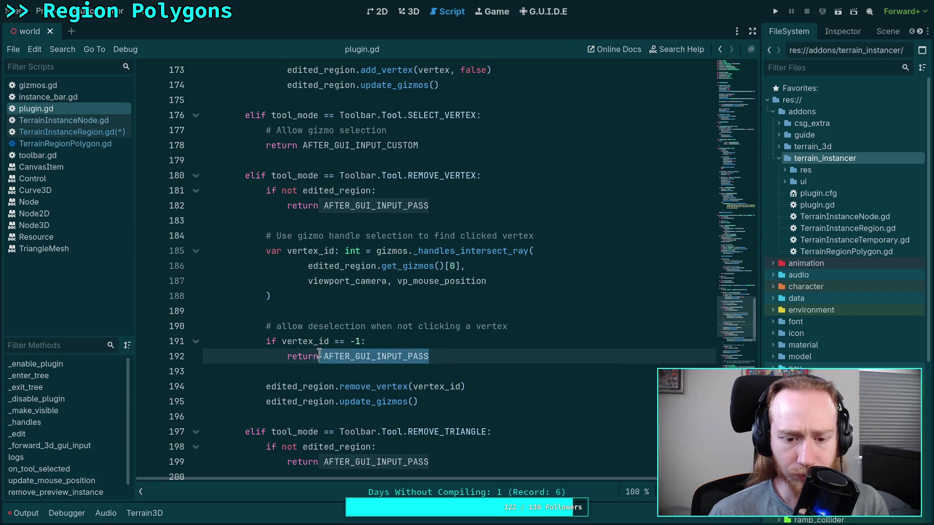
pyautogui.click(450, 356)
pyautogui.moveTo(276, 328); pyautogui.dragTo(531, 332)
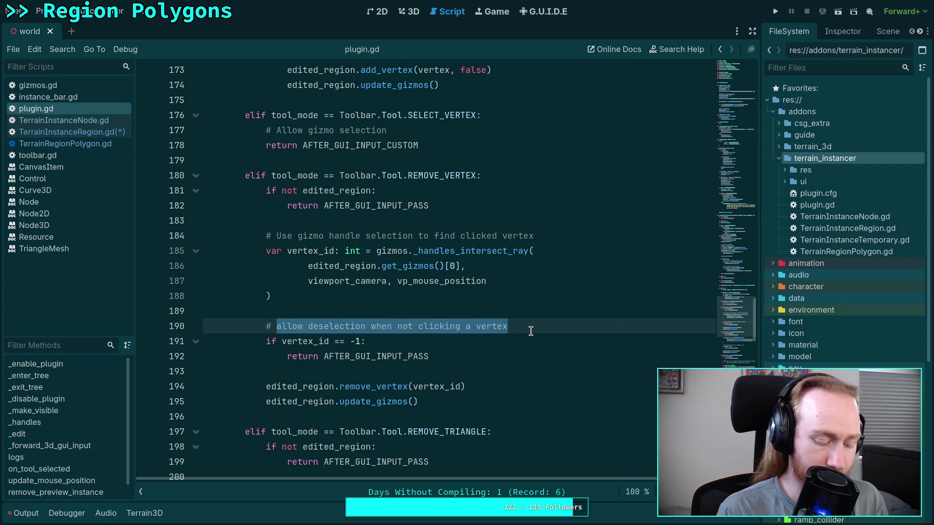
# Reword the comment to 'do not deselect when missing a vertex' and change PASS to STOP
pyautogui.write('do not deselect w')
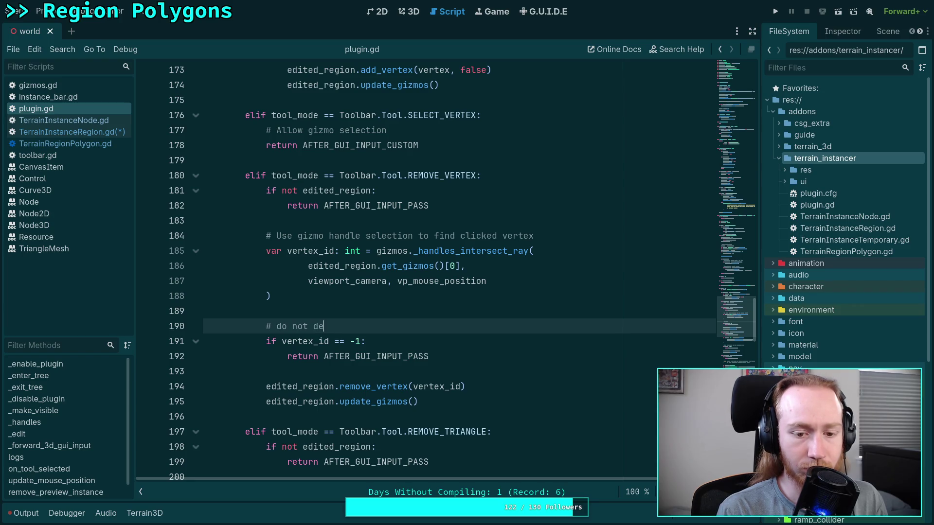
pyautogui.write('hen')
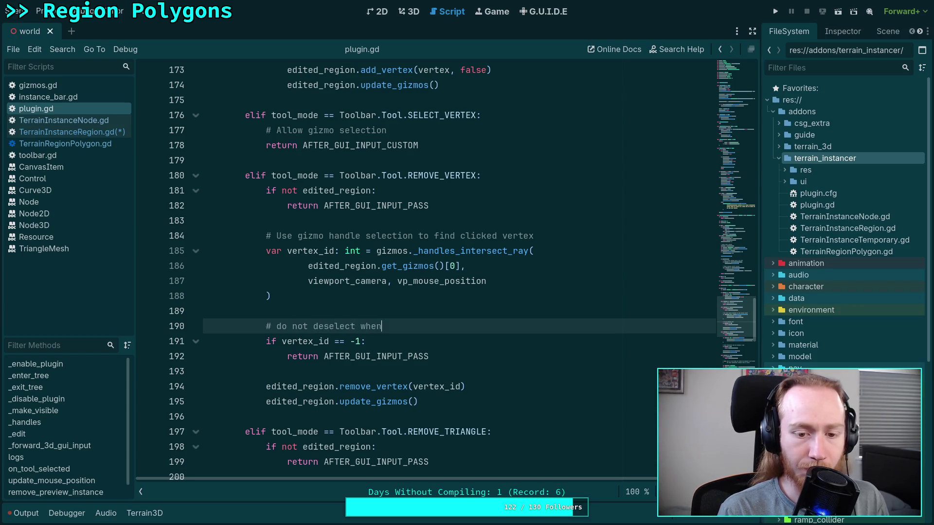
pyautogui.write(' missing a vertex')
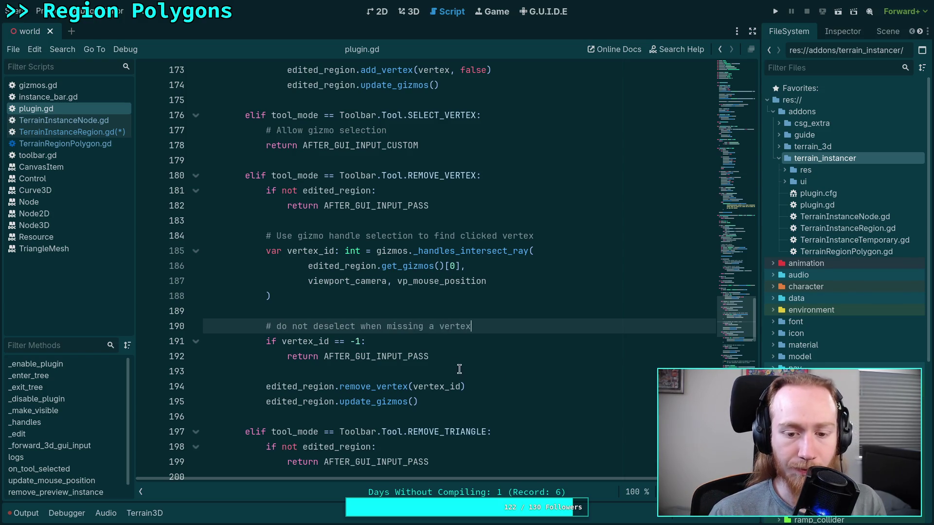
pyautogui.moveTo(436, 358); pyautogui.dragTo(406, 358)
pyautogui.write('STOP')
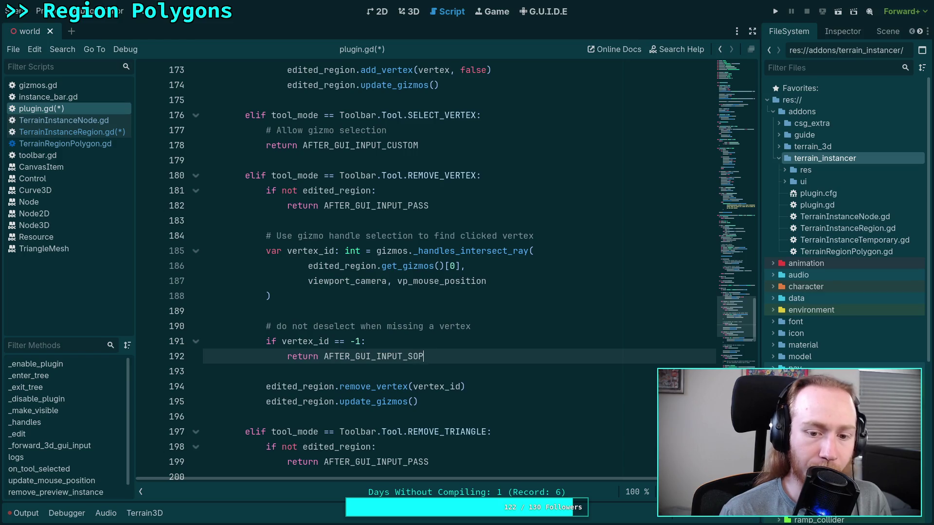
# Change the vertex check on line 191 from '== -1' to '!= -1'
pyautogui.click(414, 371)
pyautogui.scroll(-8, 449, 366)
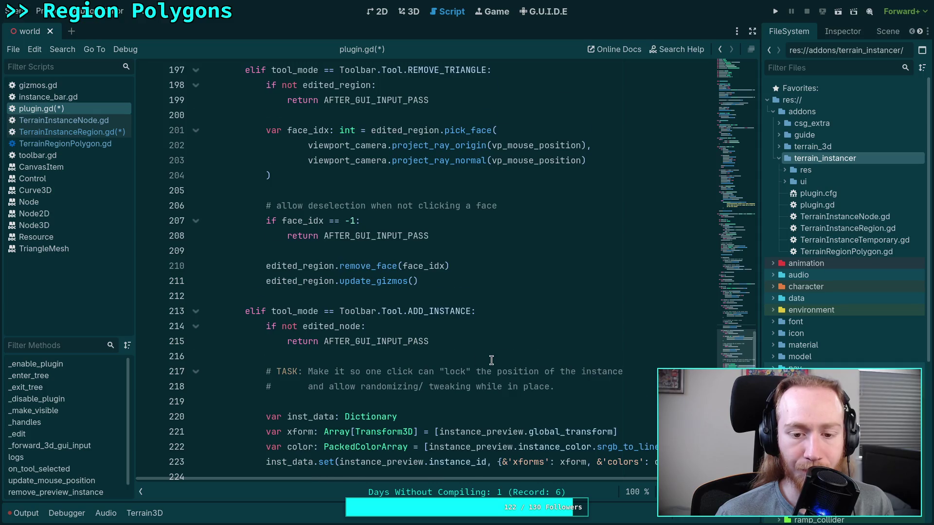
pyautogui.scroll(-2, 490, 362)
pyautogui.scroll(-5, 491, 360)
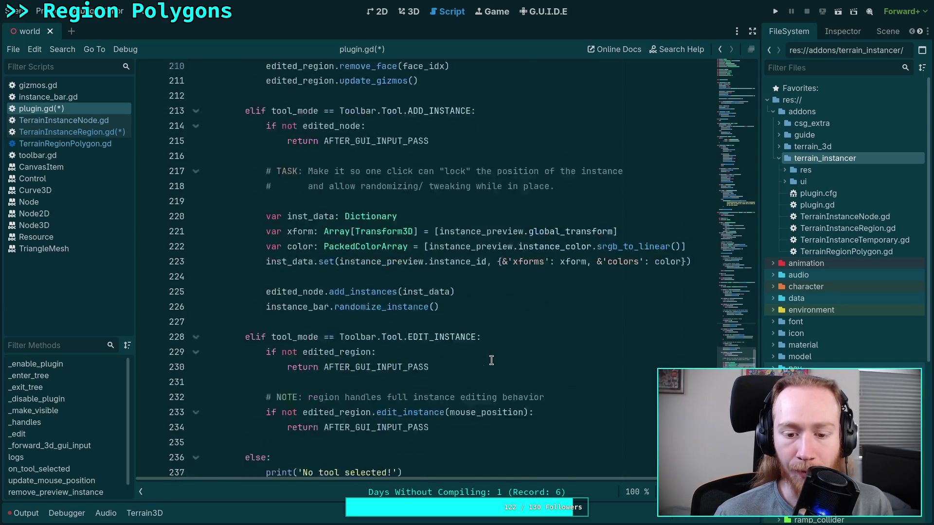
pyautogui.scroll(9, 491, 360)
pyautogui.scroll(4, 491, 360)
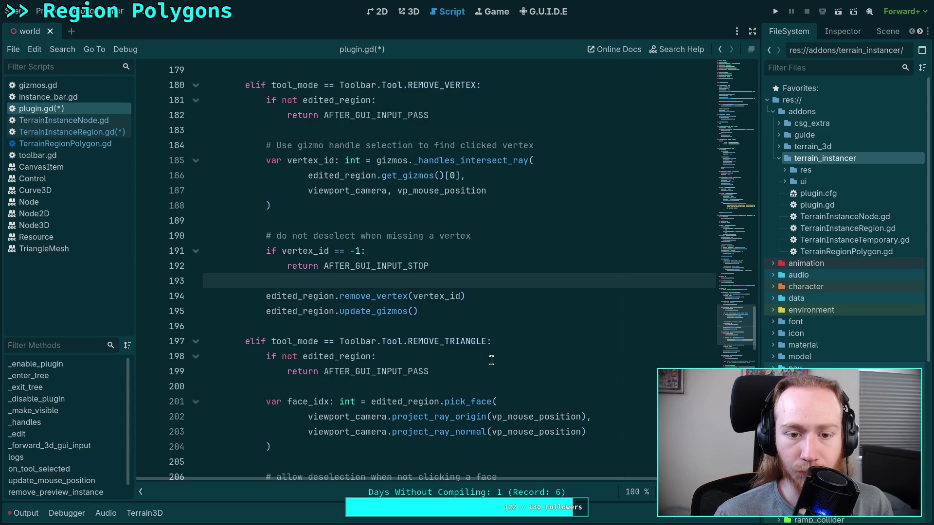
pyautogui.scroll(1, 491, 360)
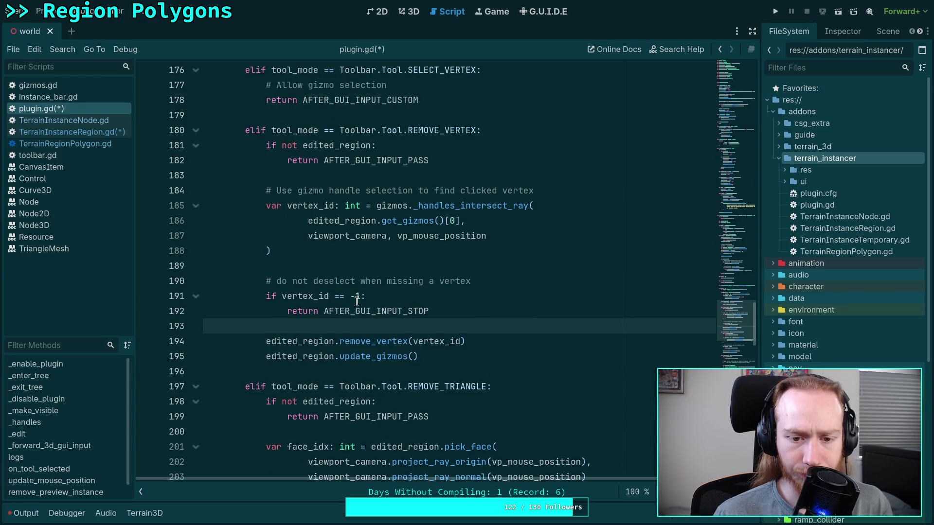
pyautogui.click(335, 297)
pyautogui.press('Delete')
pyautogui.write('!')
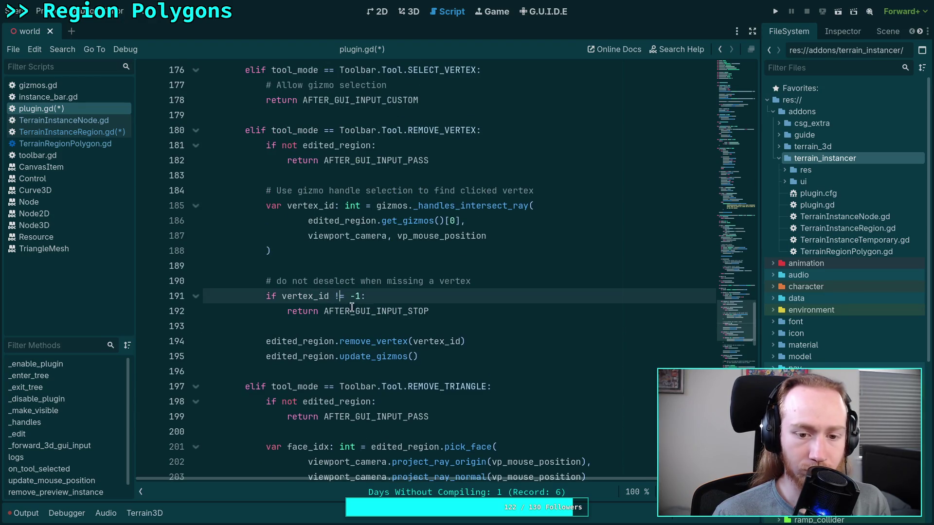
# Delete the early return and indent remove_vertex and update_gizmos under the if
pyautogui.click(292, 311)
pyautogui.moveTo(290, 312); pyautogui.dragTo(497, 304)
pyautogui.click(446, 307)
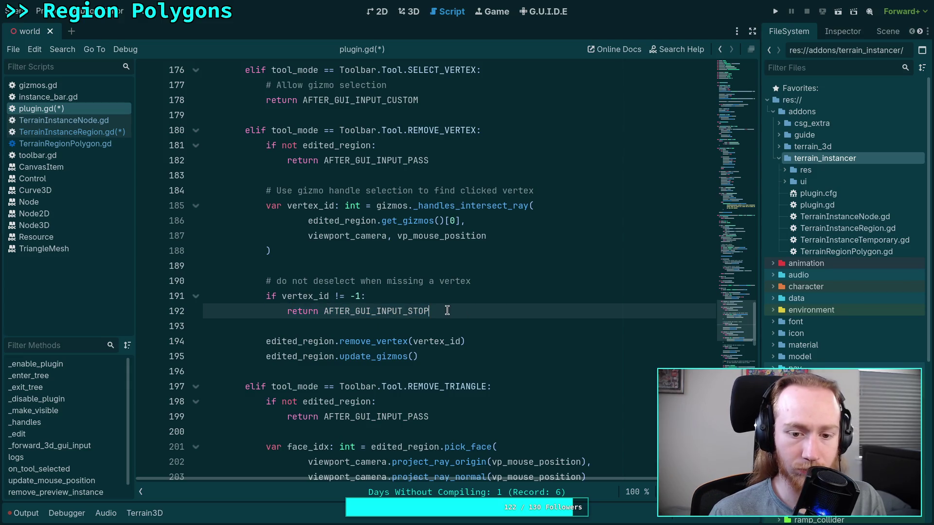
pyautogui.hotkey('shift', 'Up')
pyautogui.press('BackSpace')
pyautogui.click(353, 327)
pyautogui.hotkey('shift', 'Down')
pyautogui.press('Tab')
pyautogui.press('Up')
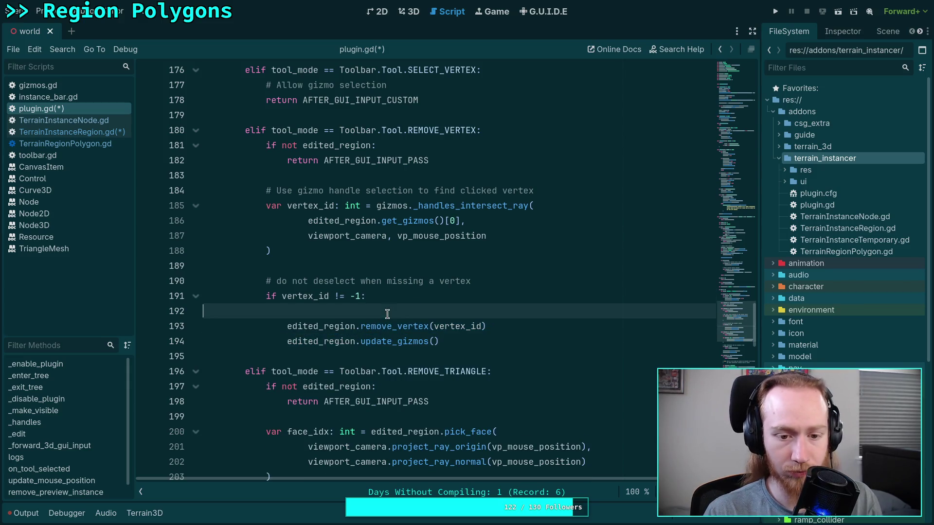
pyautogui.press('BackSpace')
# Move the deselect comment below the if block and save plugin.gd
pyautogui.click(511, 327)
pyautogui.click(453, 282)
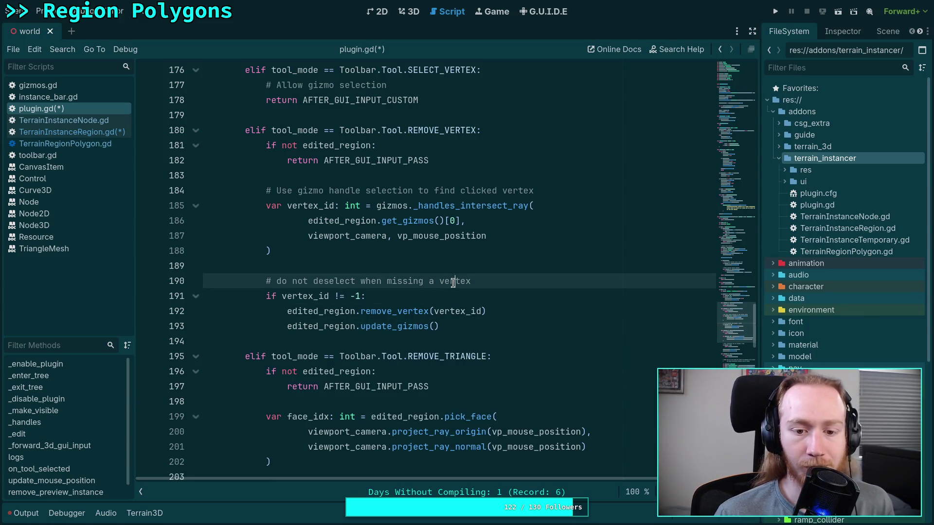
pyautogui.hotkey('alt', 'Down')
pyautogui.hotkey('alt', 'Down')
pyautogui.hotkey('alt', 'Down')
pyautogui.press('Up')
pyautogui.press('Return')
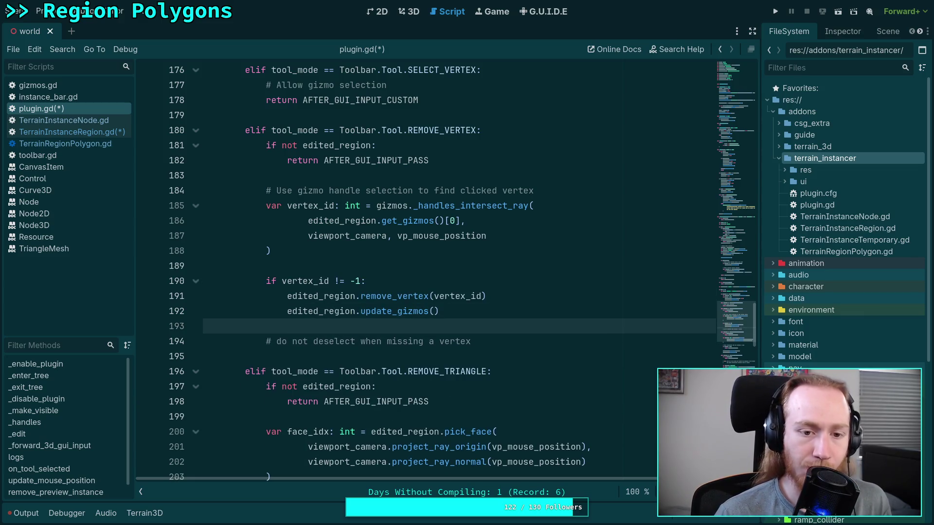
pyautogui.hotkey('ctrl', 's')
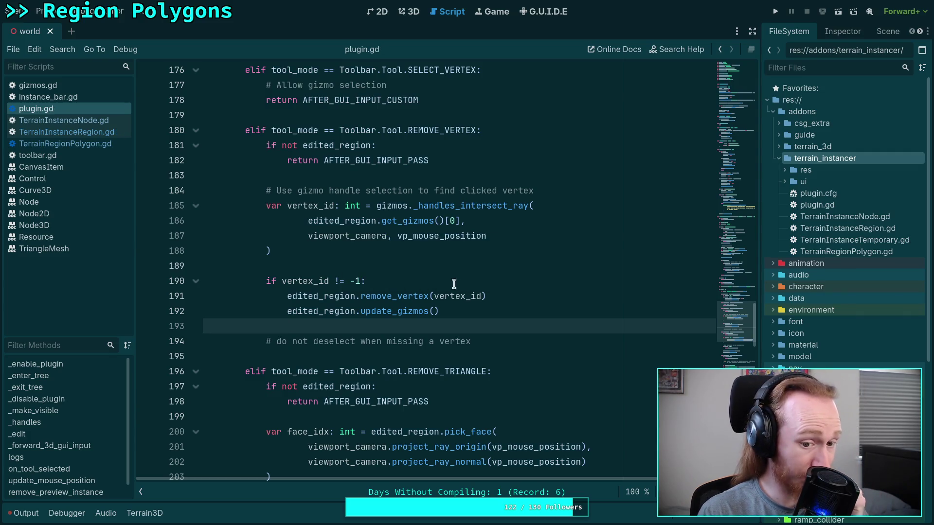
pyautogui.scroll(-5, 480, 290)
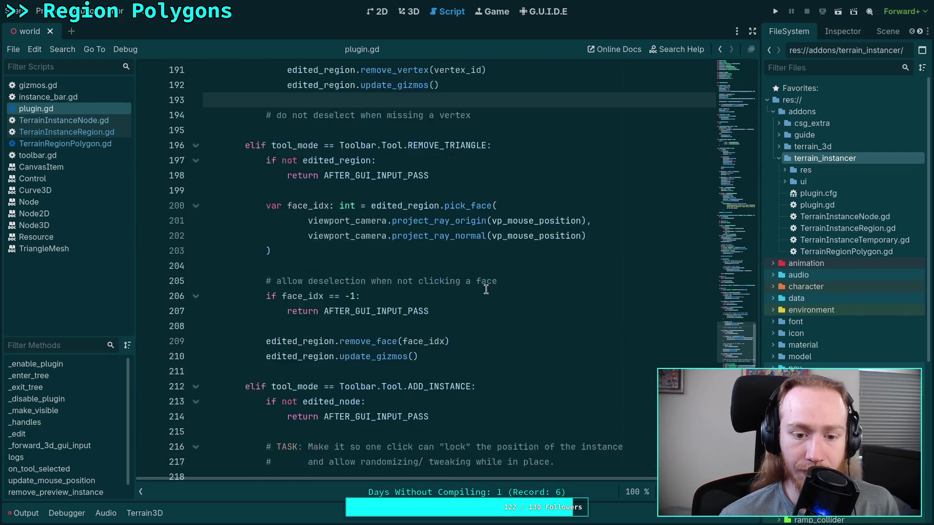
pyautogui.scroll(5, 484, 290)
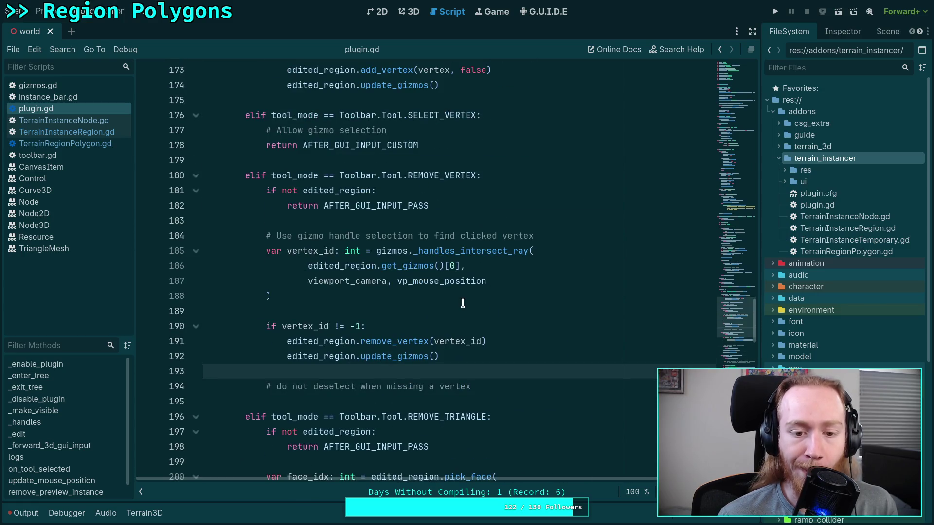
pyautogui.click(469, 306)
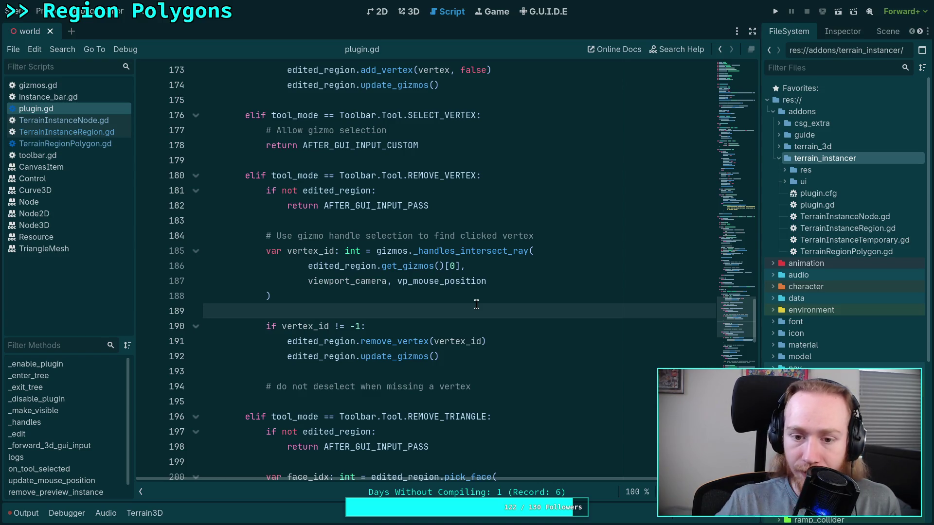
pyautogui.scroll(-2, 477, 305)
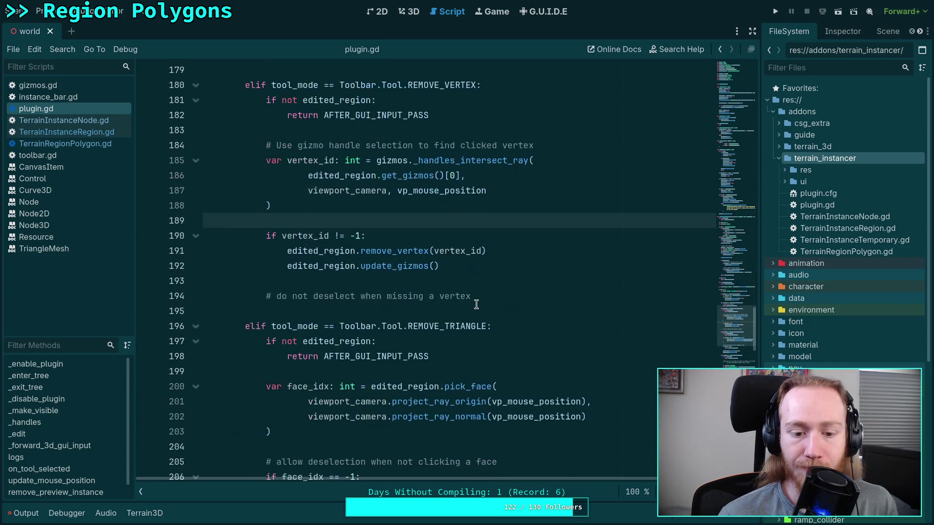
pyautogui.click(113, 132)
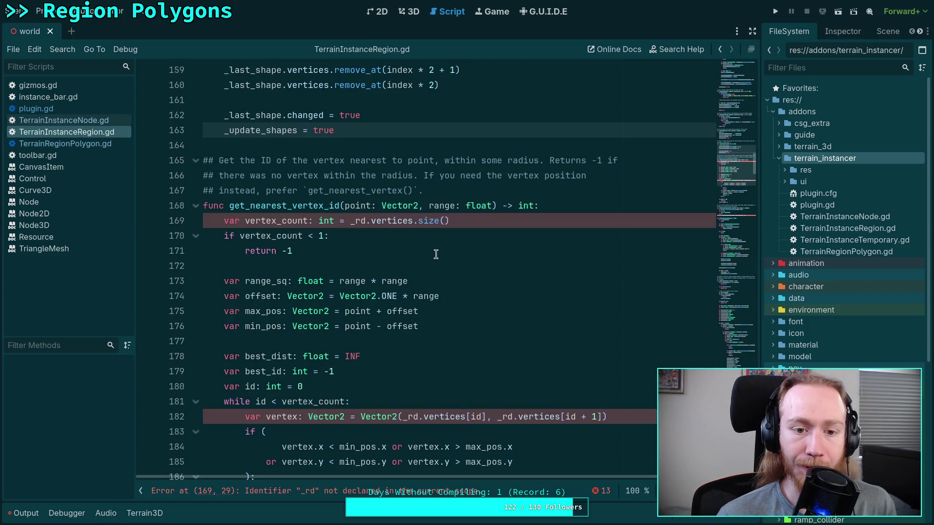
pyautogui.scroll(1, 458, 250)
pyautogui.click(63, 120)
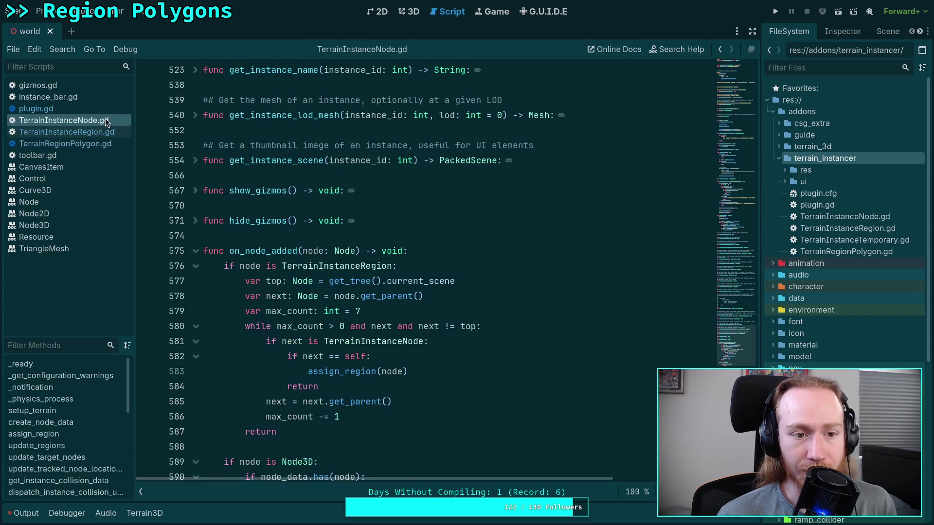
pyautogui.click(88, 132)
pyautogui.click(76, 110)
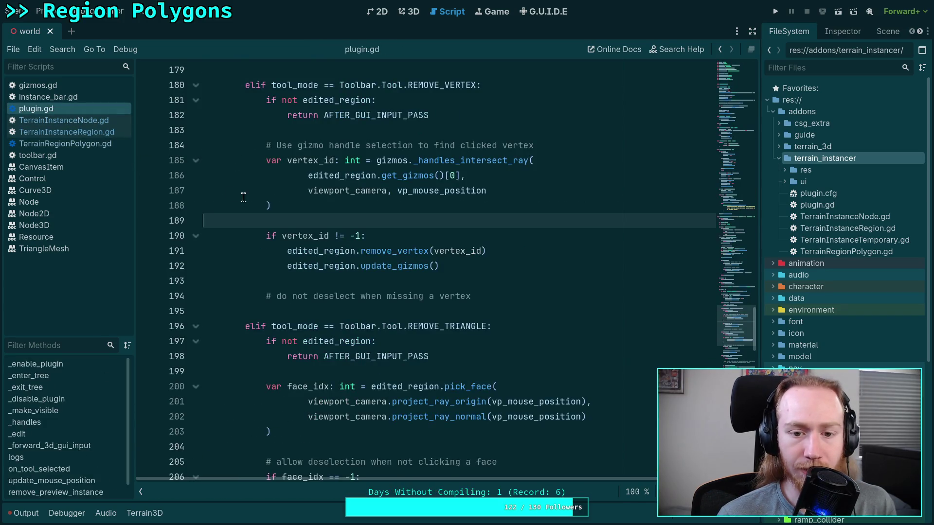
pyautogui.scroll(-11, 374, 262)
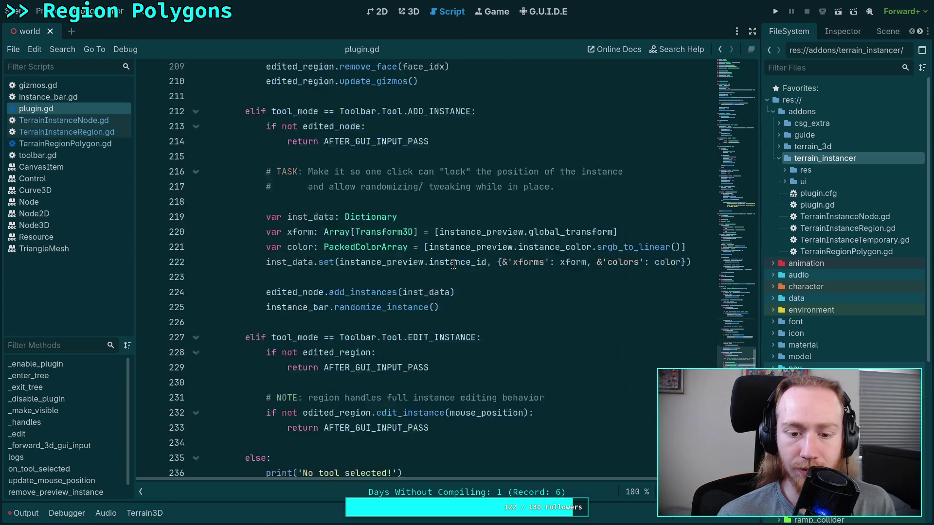
pyautogui.scroll(10, 453, 264)
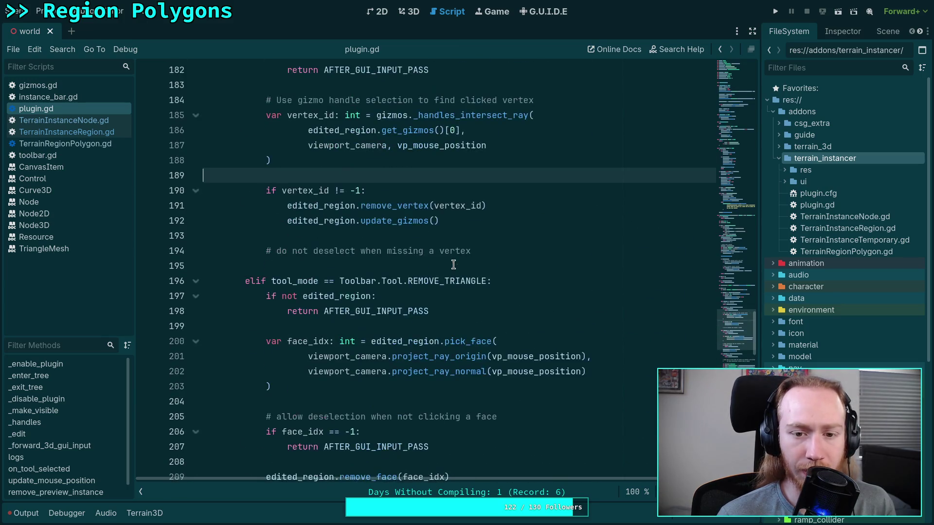
pyautogui.scroll(6, 454, 265)
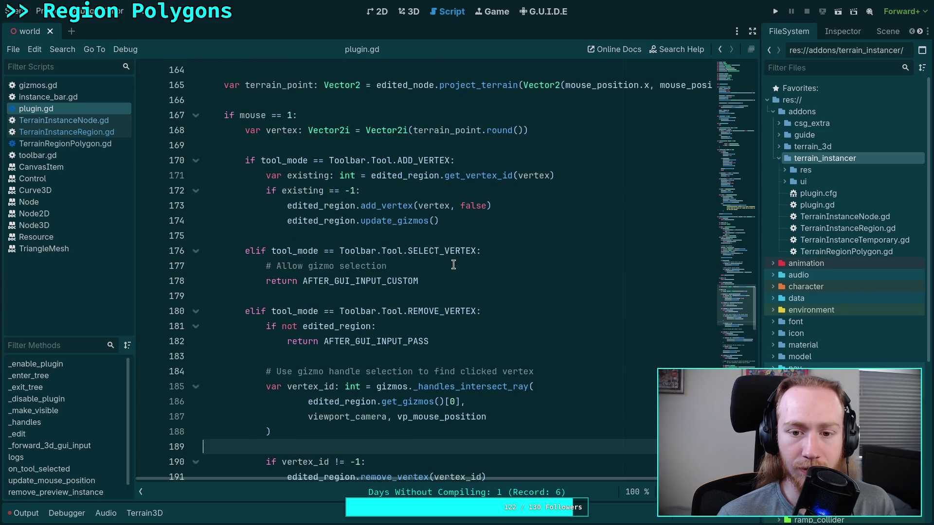
pyautogui.scroll(-11, 454, 264)
pyautogui.scroll(-7, 454, 264)
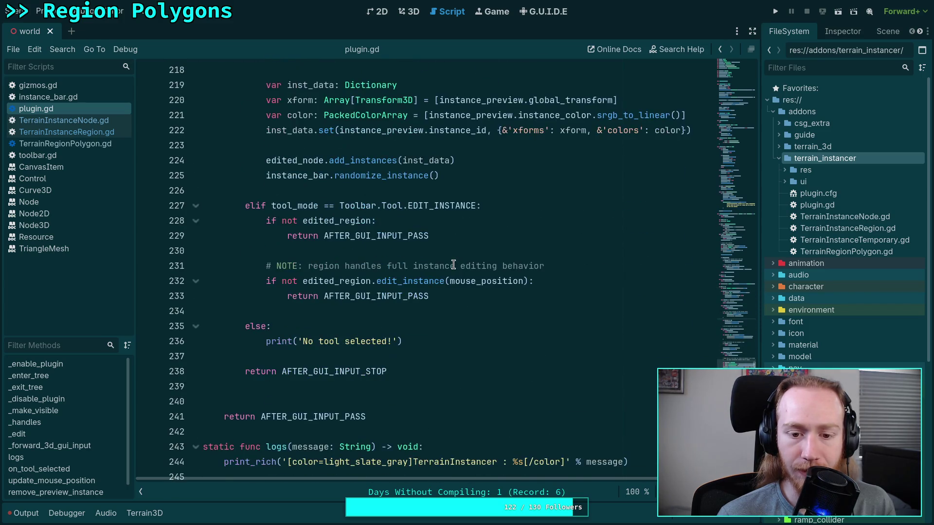
pyautogui.click(73, 120)
pyautogui.click(89, 133)
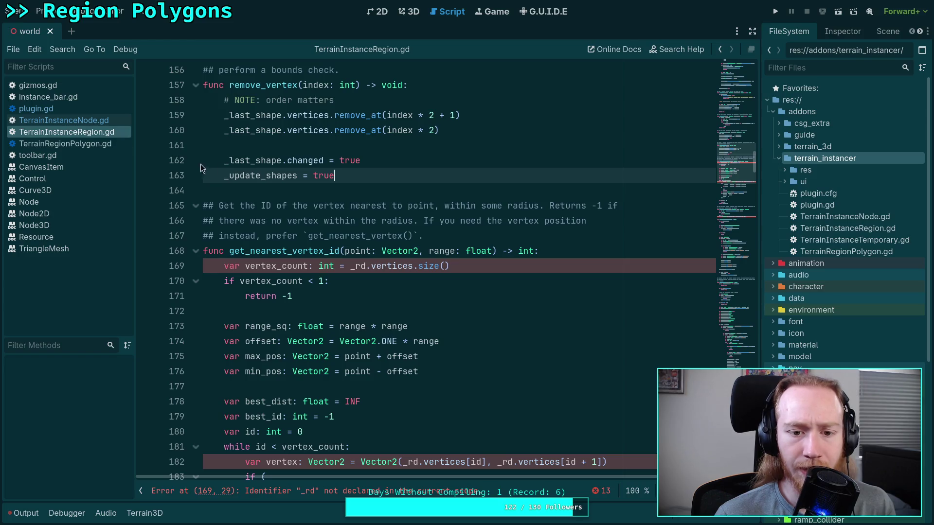
pyautogui.click(345, 205)
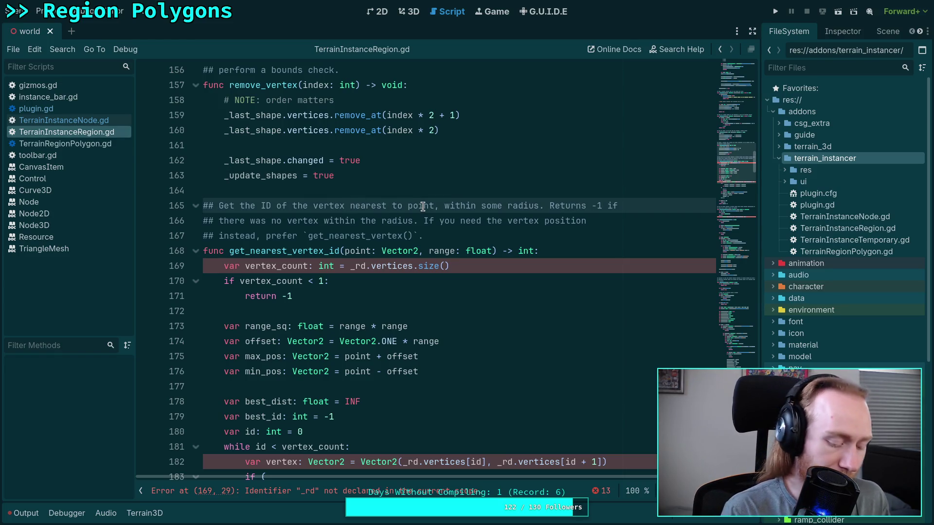
pyautogui.press('super+1')
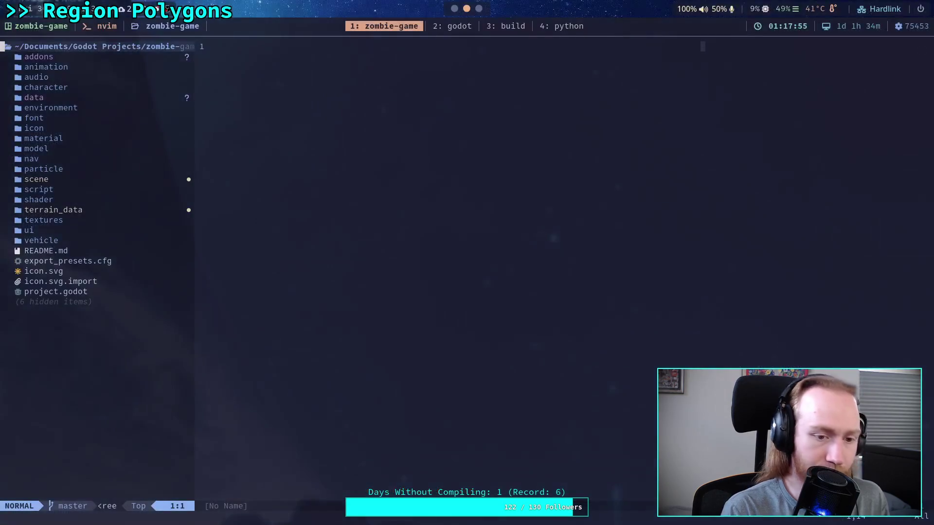
# Live-grep for get_nearest and preview its matches at lines 167, 168, 201 and 202
pyautogui.press('space')
pyautogui.write('fgget_neare')
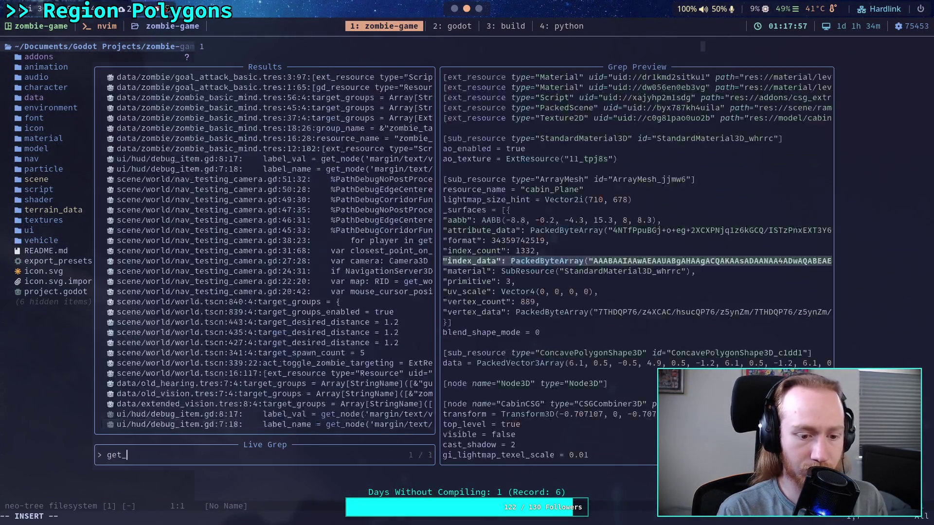
pyautogui.write('st')
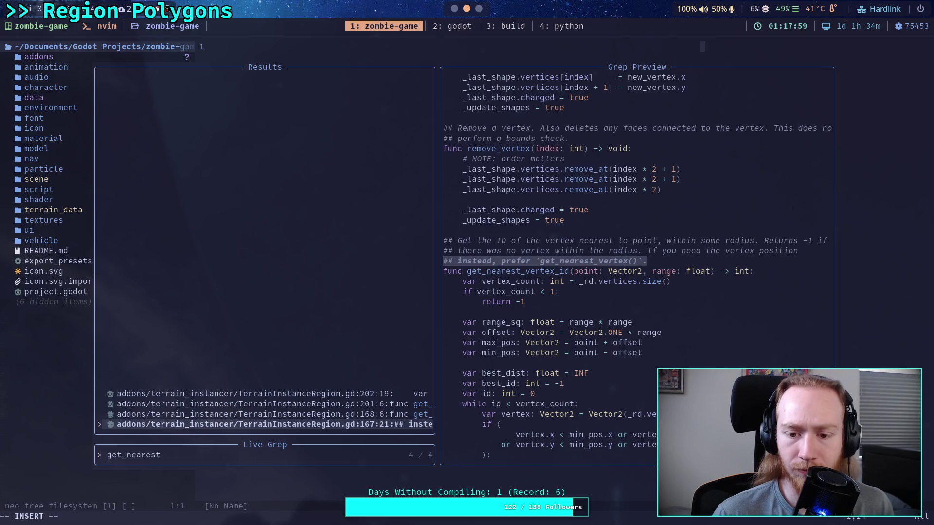
pyautogui.press('Up')
pyautogui.press('Up')
pyautogui.press('Up')
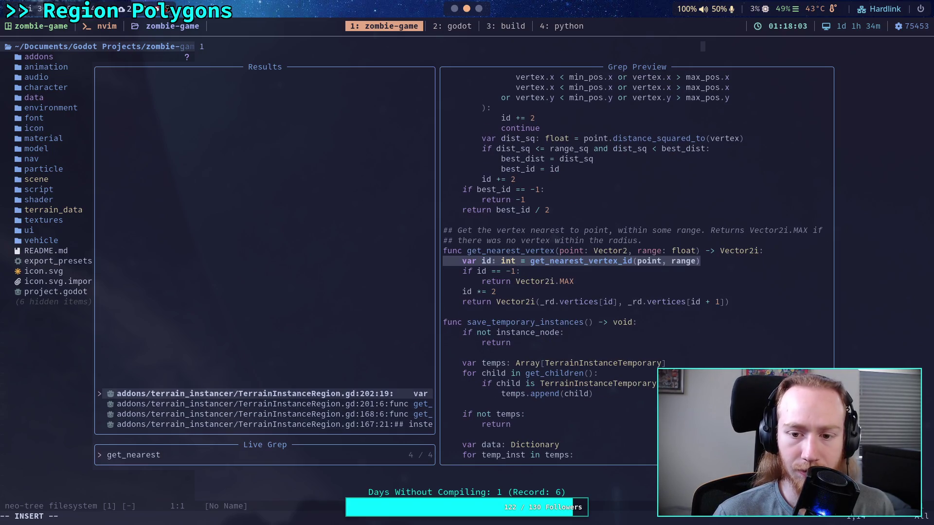
pyautogui.press('Down')
pyautogui.press('Down')
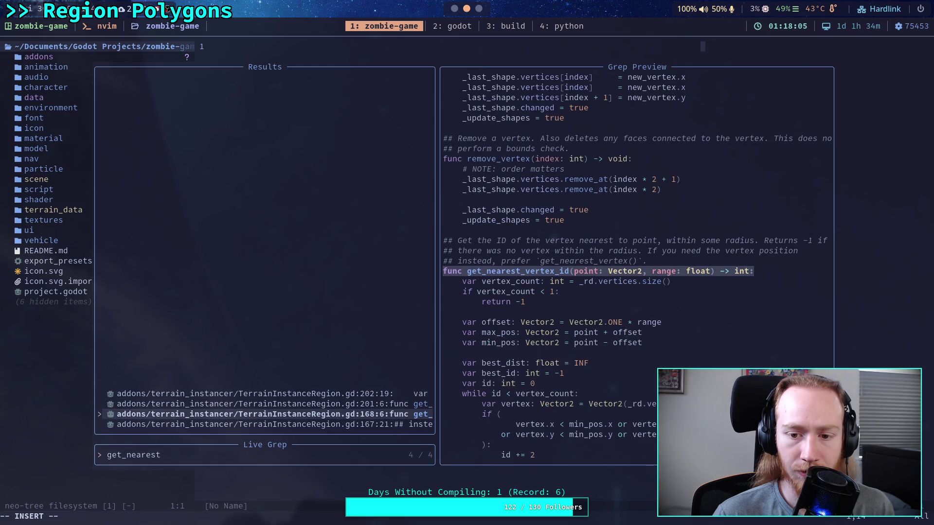
pyautogui.press('Up')
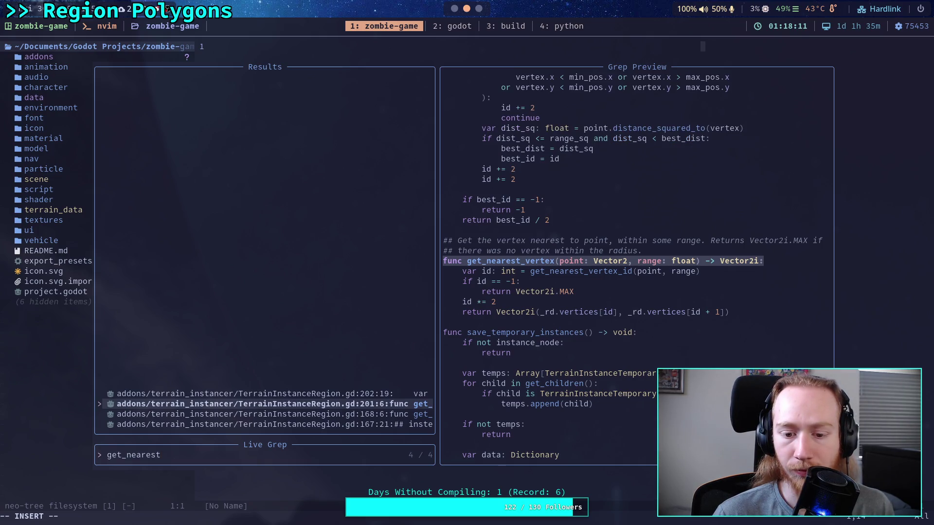
pyautogui.press('Up')
pyautogui.press('Down')
pyautogui.press('Down')
pyautogui.press('Down')
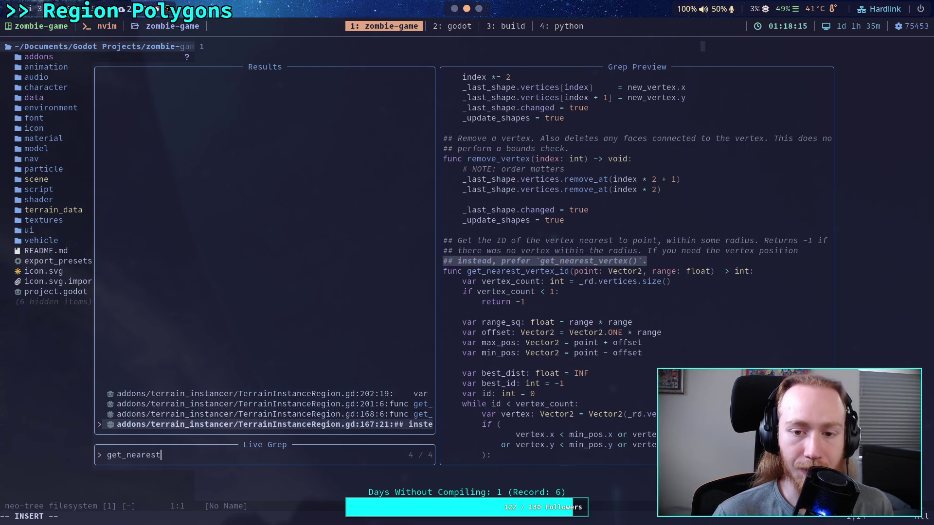
pyautogui.press('Up')
pyautogui.press('Up')
pyautogui.press('Down')
pyautogui.press('Down')
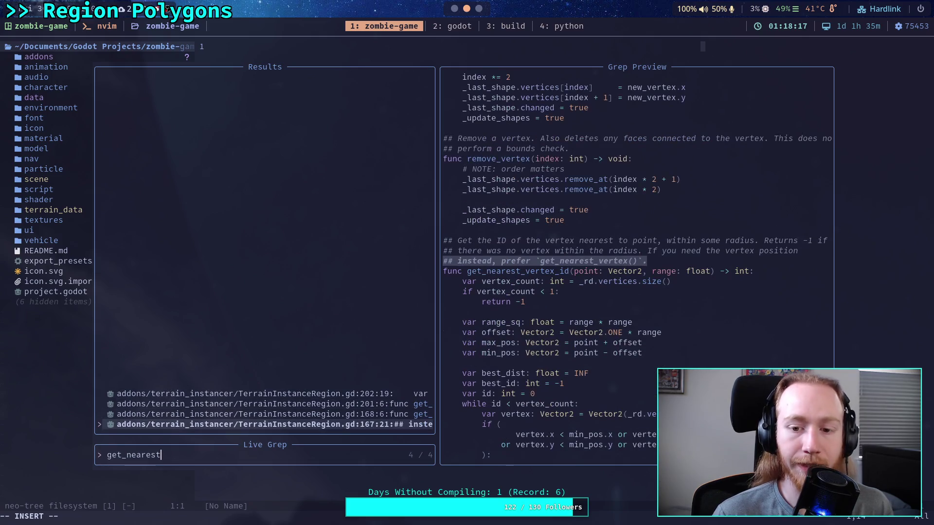
pyautogui.press('Up')
pyautogui.press('Up')
pyautogui.press('Up')
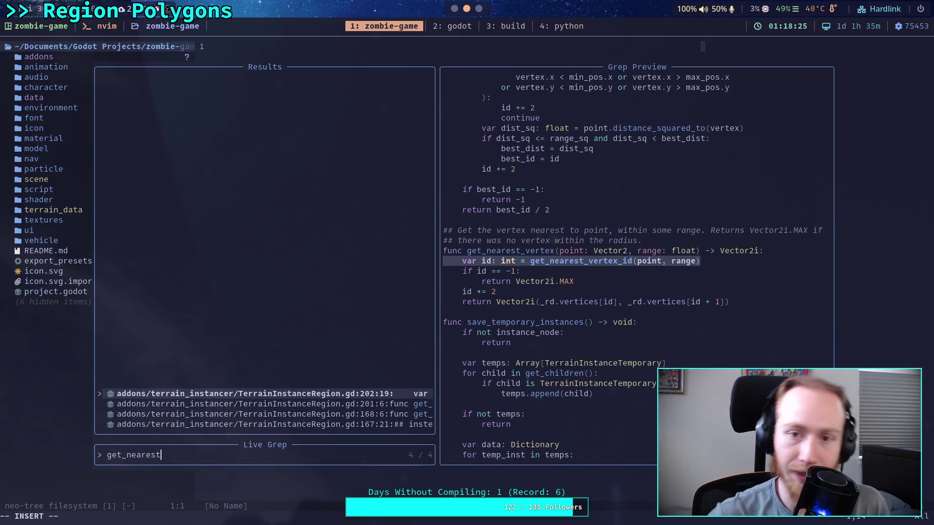
# Delete get_nearest_vertex_id and get_nearest_vertex from TerrainInstanceRegion.gd from line 164 onward, then save
pyautogui.click(457, 8)
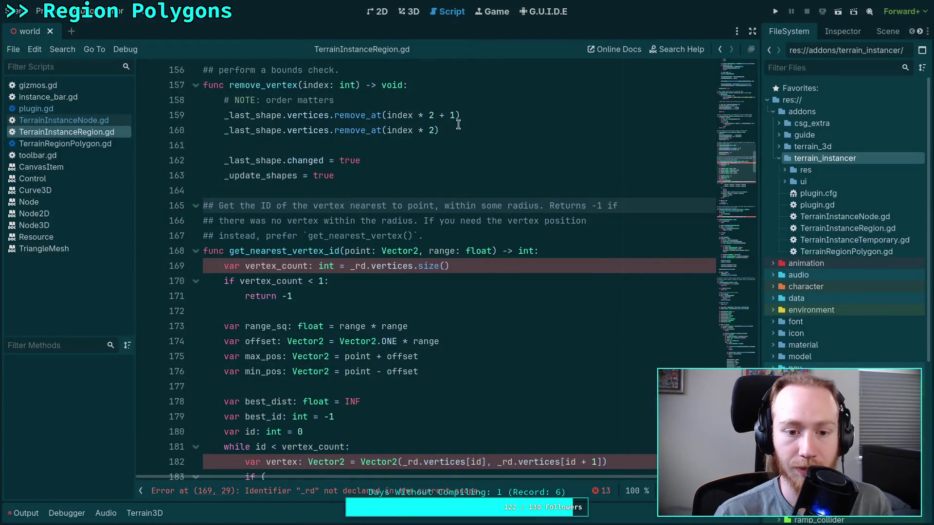
pyautogui.scroll(-2, 389, 185)
pyautogui.moveTo(207, 116)
pyautogui.mouseDown()
pyautogui.moveTo(450, 179)
pyautogui.moveTo(351, 177)
pyautogui.moveTo(360, 365)
pyautogui.moveTo(366, 342)
pyautogui.mouseUp()
pyautogui.scroll(-5, 366, 342)
pyautogui.moveTo(555, 279)
pyautogui.mouseDown()
pyautogui.moveTo(216, 221)
pyautogui.moveTo(193, 191)
pyautogui.mouseUp()
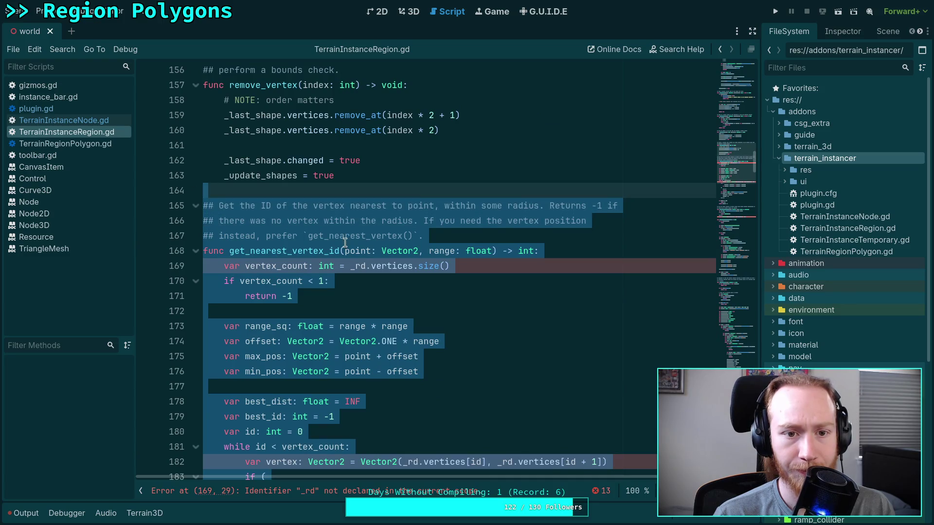
pyautogui.press('BackSpace')
pyautogui.press('BackSpace')
pyautogui.hotkey('ctrl', 's')
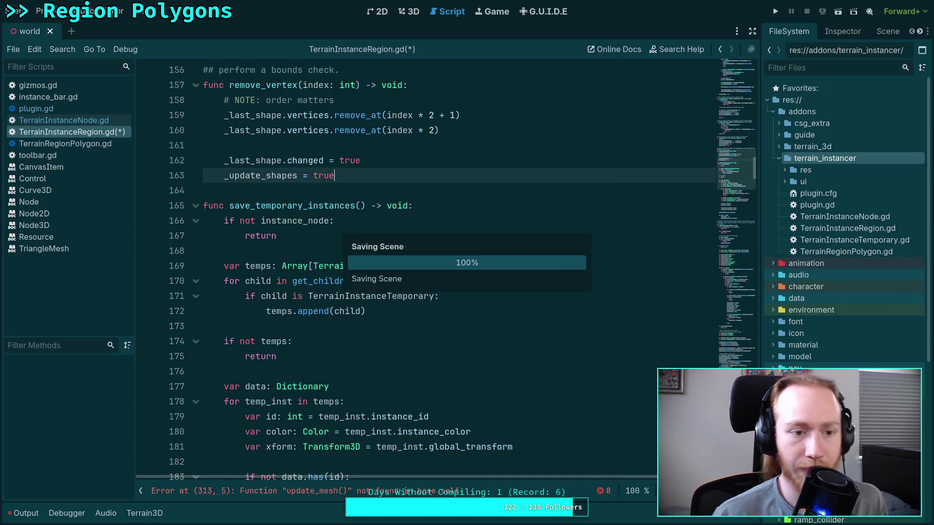
pyautogui.scroll(-4, 408, 214)
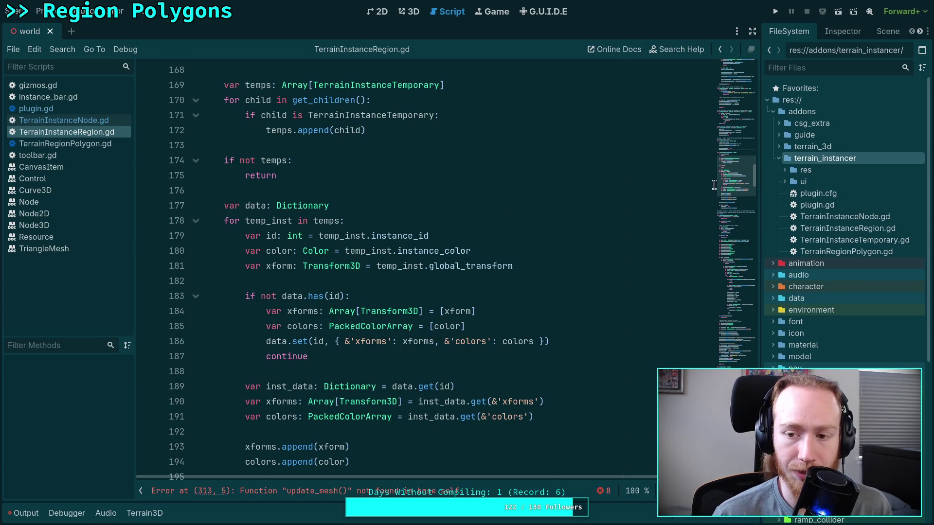
pyautogui.scroll(-20, 714, 185)
pyautogui.click(397, 284)
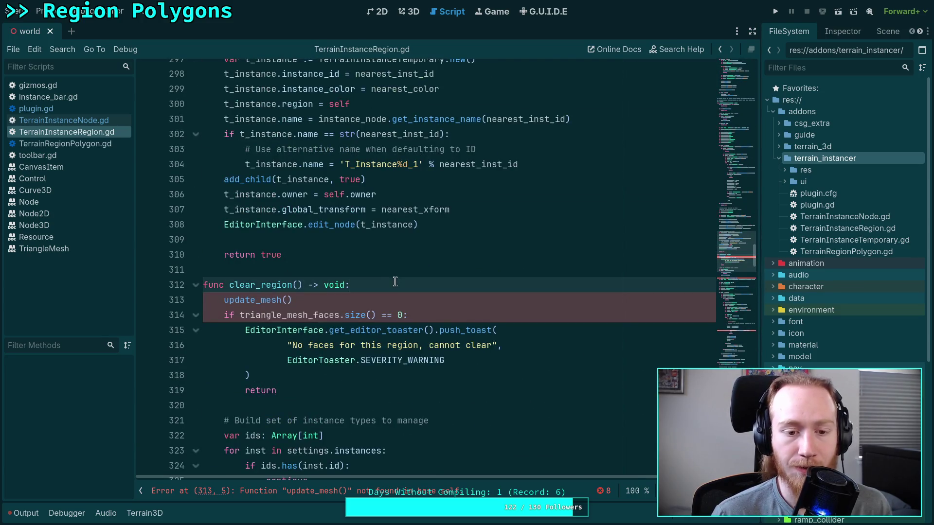
# Replace the update_mesh() call on line 313 with update_shapes()
pyautogui.scroll(-1, 402, 277)
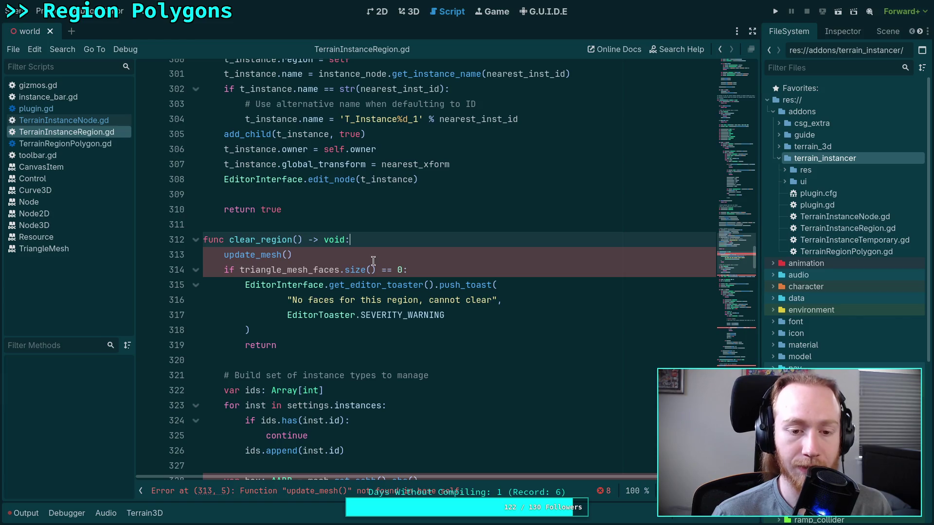
pyautogui.click(370, 253)
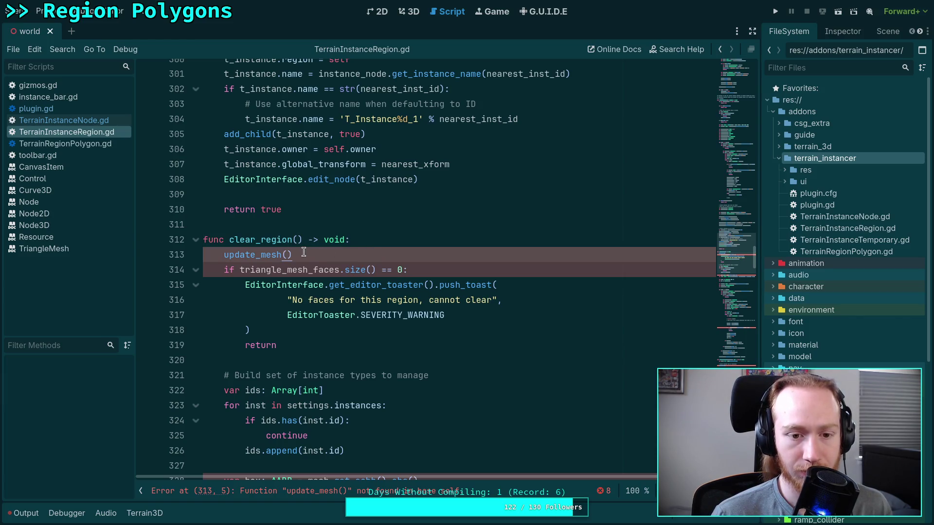
pyautogui.hotkey('shift', 'Home')
pyautogui.scroll(-2, 390, 255)
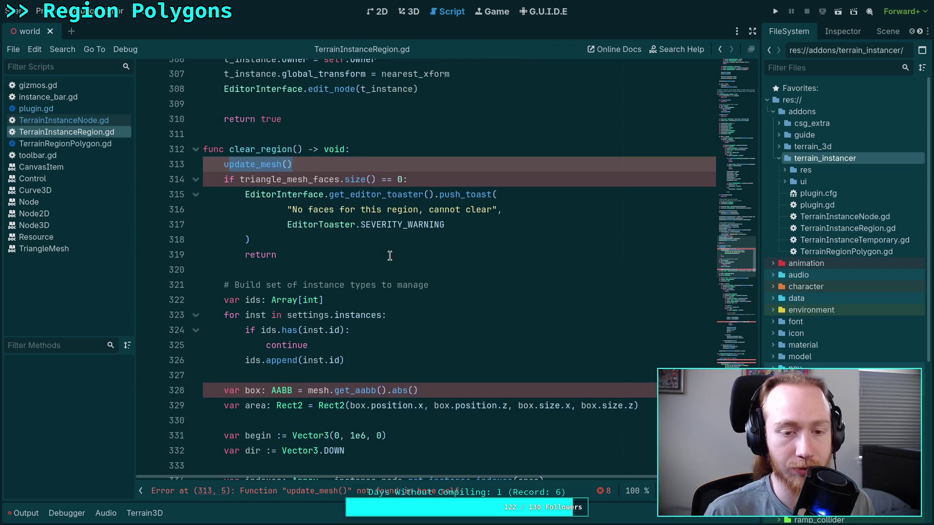
pyautogui.scroll(-1, 388, 248)
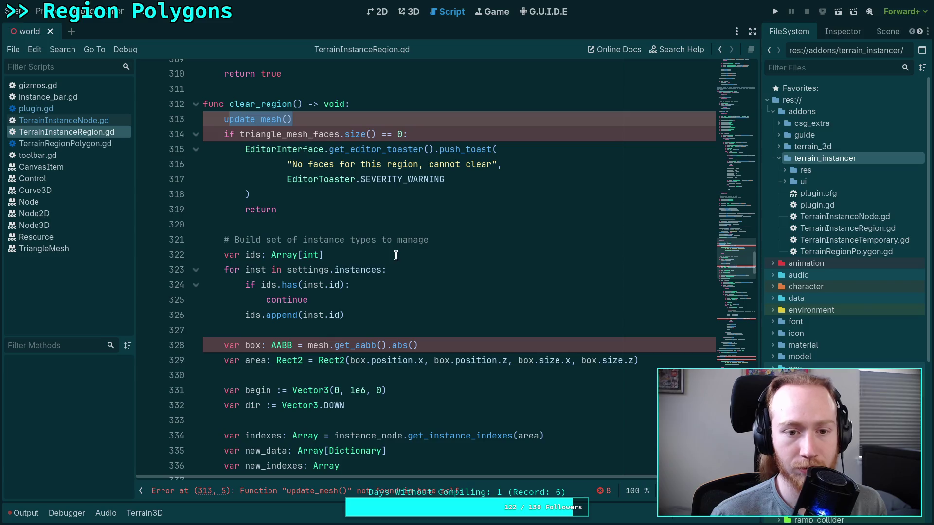
pyautogui.scroll(-3, 390, 238)
pyautogui.scroll(6, 390, 238)
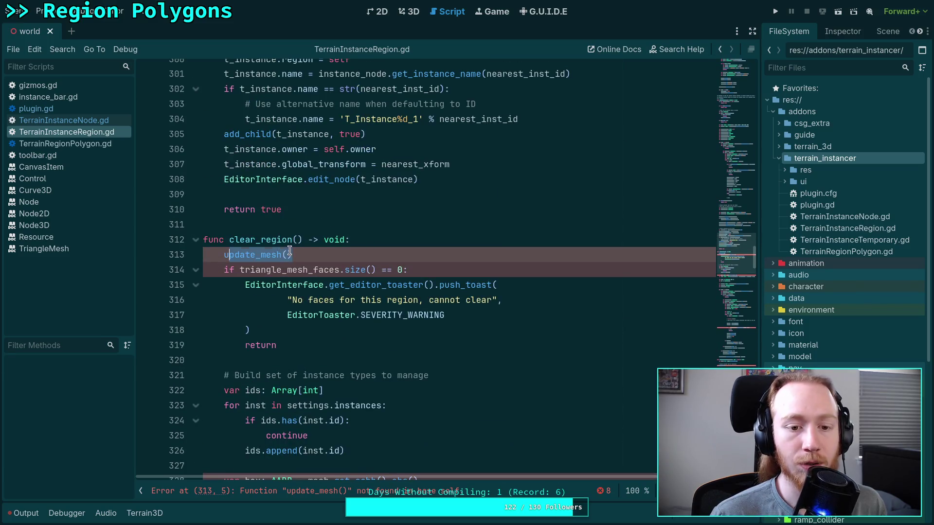
pyautogui.write('update')
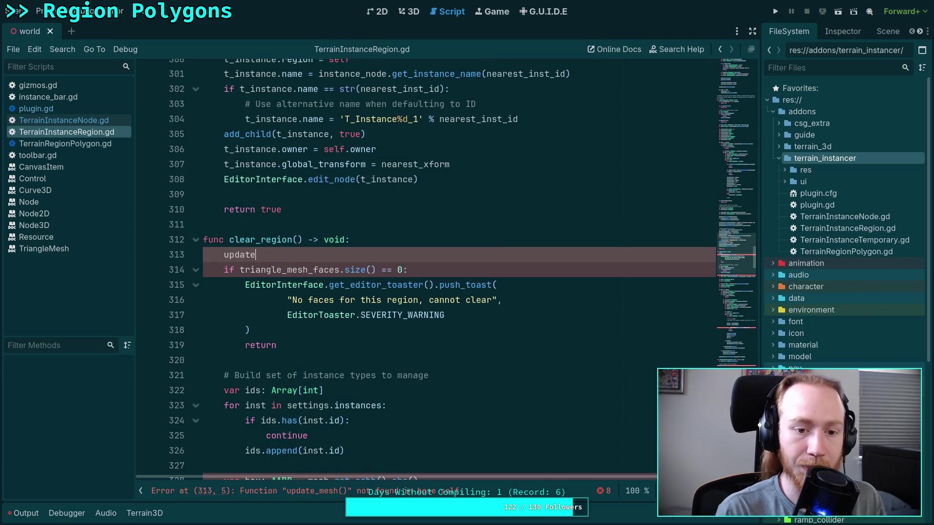
pyautogui.press('Return')
pyautogui.press('Return')
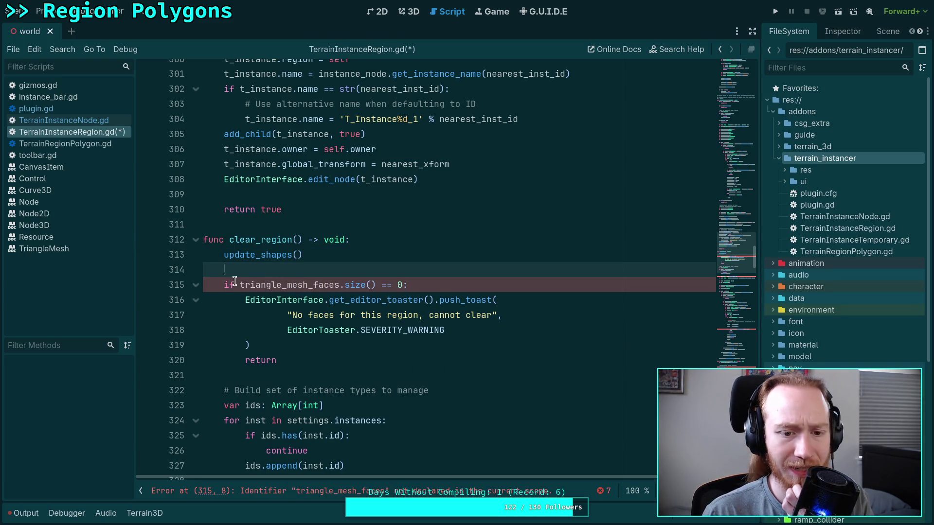
# Replace triangle_mesh_faces with shapes in the empty-region size check
pyautogui.moveTo(239, 285)
pyautogui.mouseDown()
pyautogui.moveTo(394, 284)
pyautogui.moveTo(340, 285)
pyautogui.mouseUp()
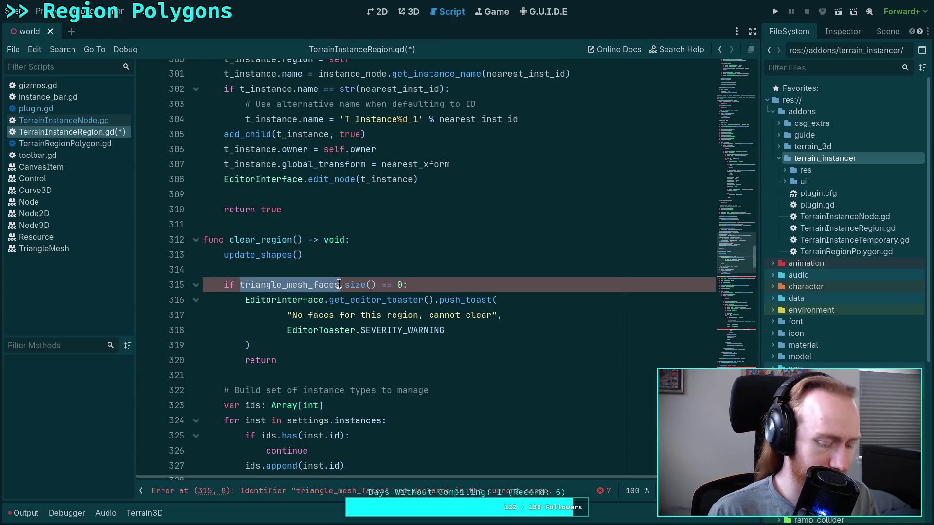
pyautogui.write('shapes')
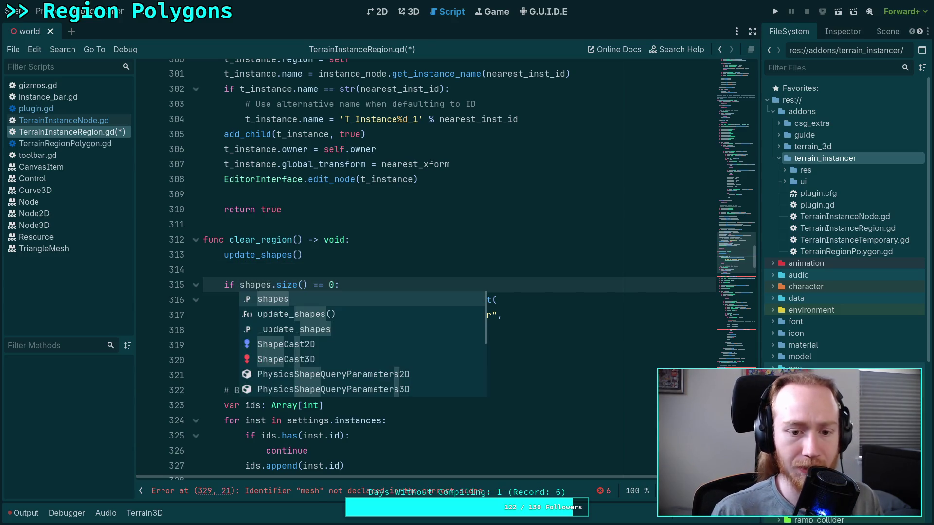
pyautogui.click(364, 273)
pyautogui.scroll(-4, 364, 274)
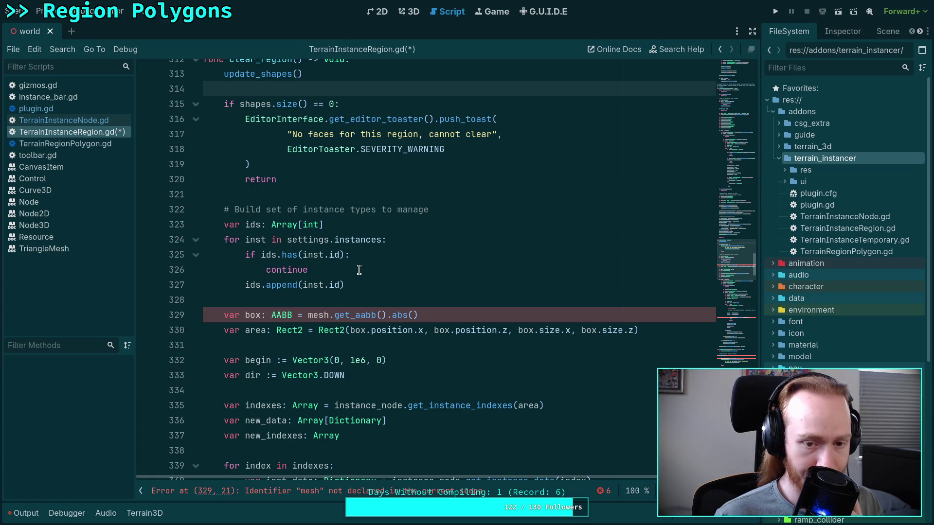
pyautogui.scroll(-3, 359, 270)
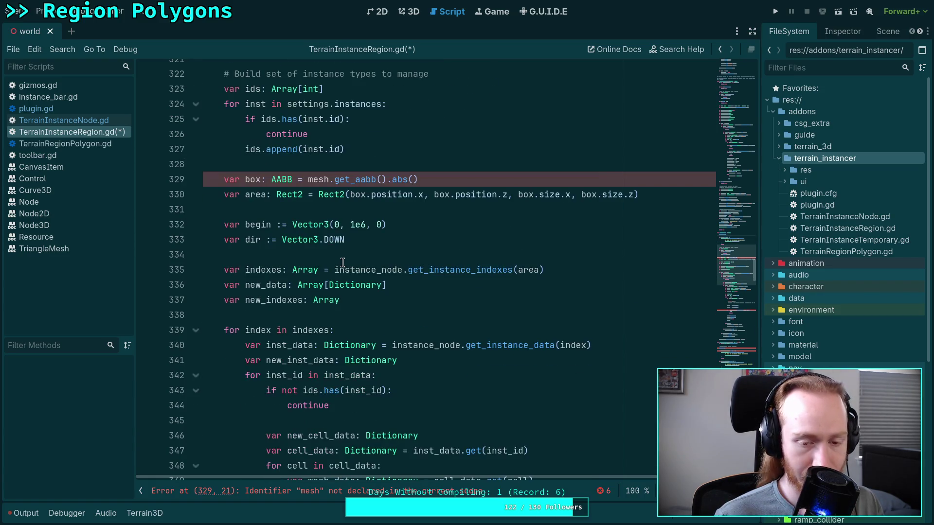
pyautogui.scroll(-2, 342, 262)
pyautogui.scroll(2, 306, 241)
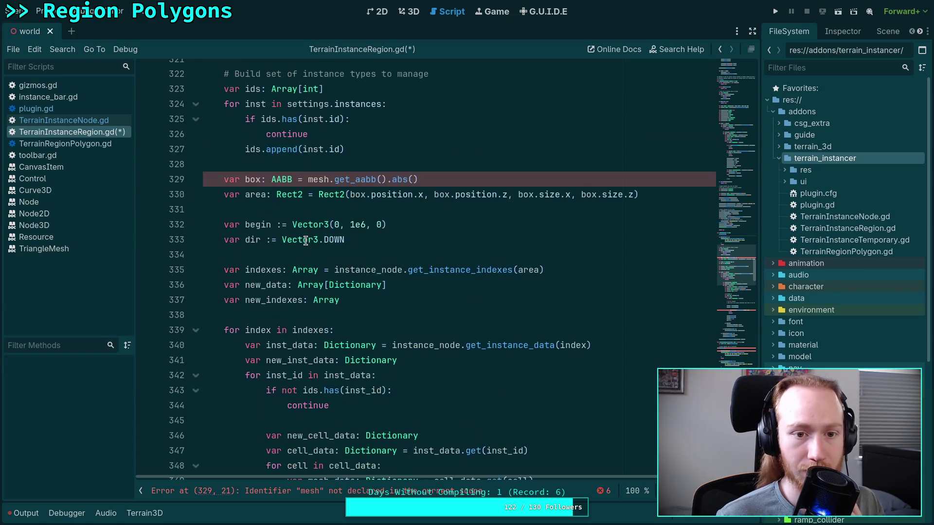
pyautogui.doubleClick(257, 271)
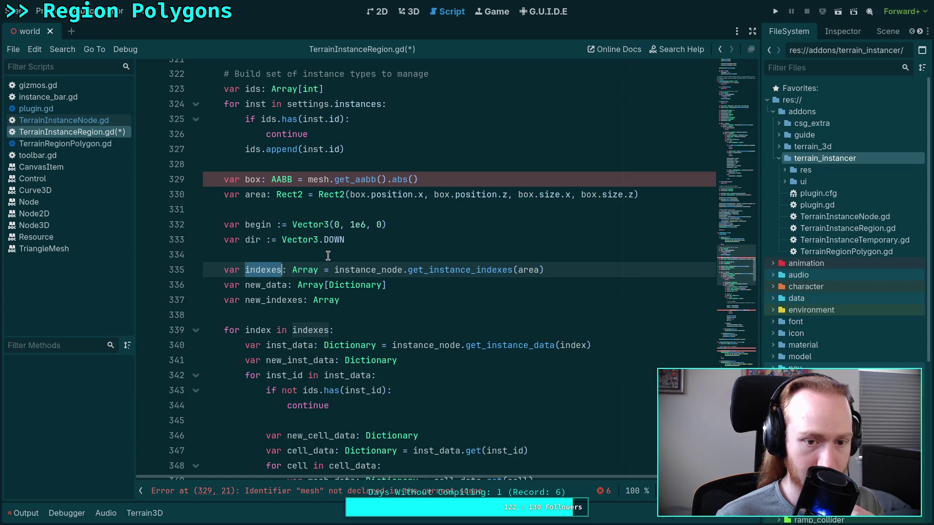
pyautogui.doubleClick(252, 180)
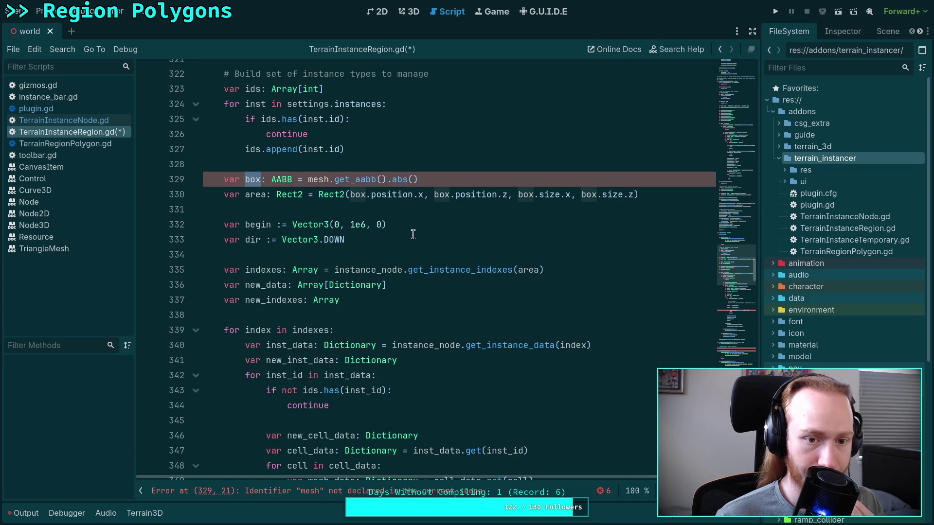
pyautogui.scroll(-4, 413, 235)
pyautogui.scroll(-6, 413, 235)
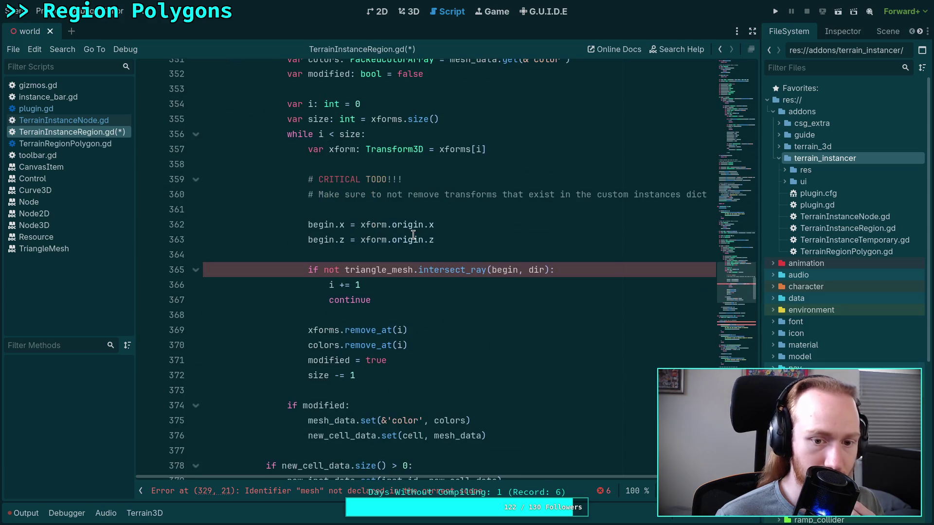
pyautogui.scroll(-2, 413, 235)
pyautogui.scroll(-1, 413, 235)
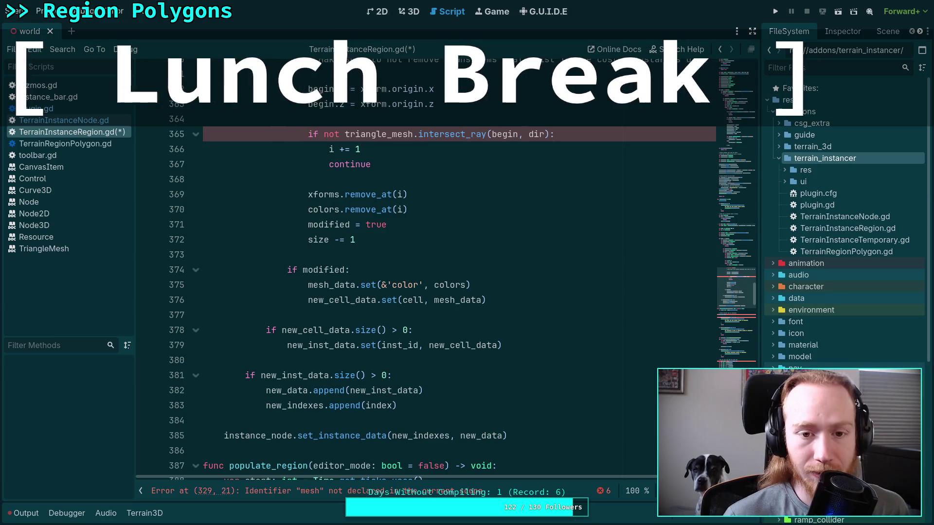
pyautogui.scroll(9, 415, 311)
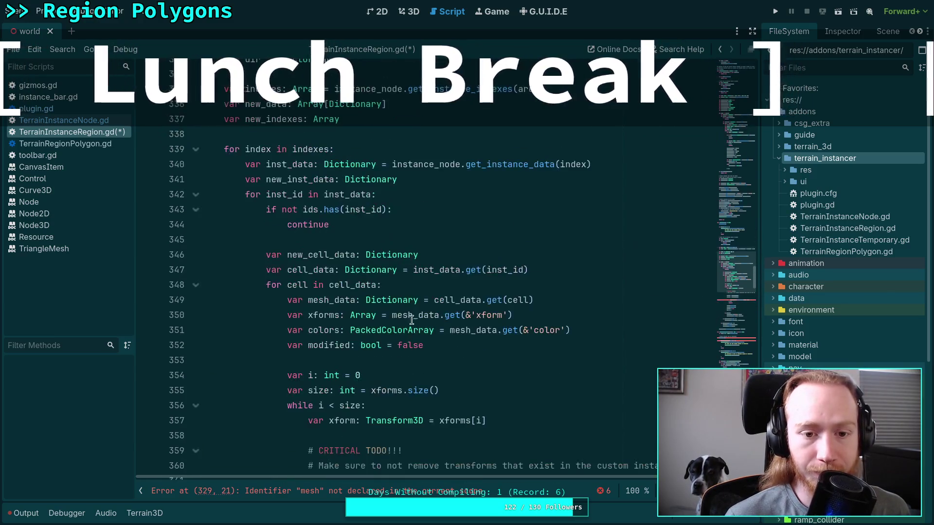
pyautogui.scroll(8, 414, 312)
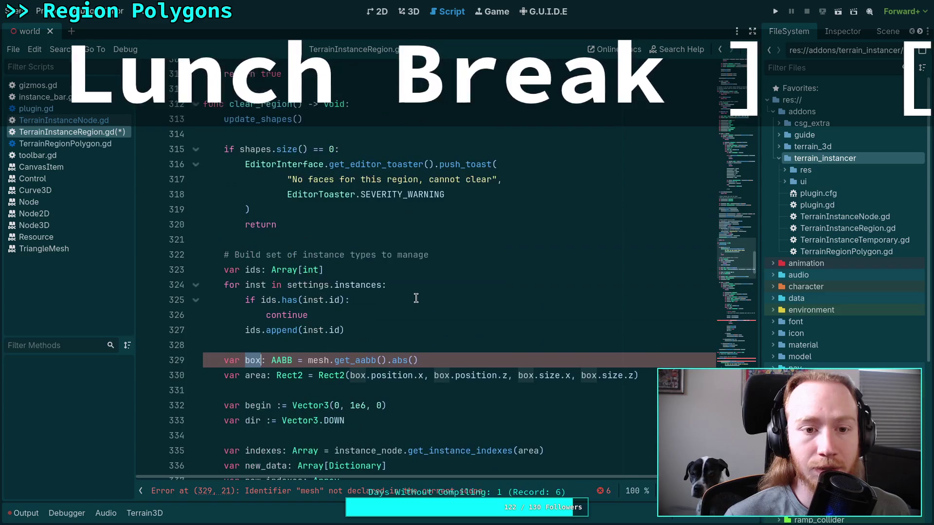
pyautogui.scroll(-4, 415, 297)
pyautogui.scroll(-7, 415, 298)
pyautogui.scroll(-2, 408, 284)
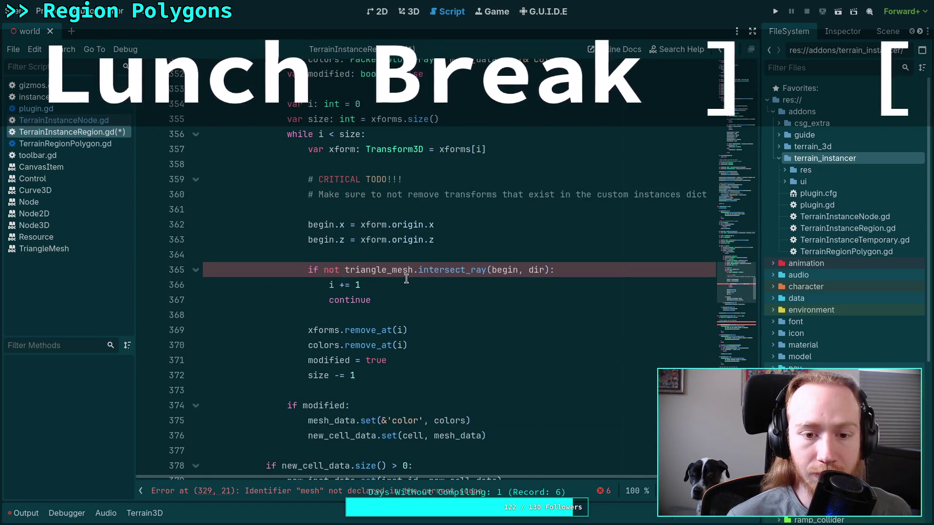
pyautogui.scroll(-1, 408, 287)
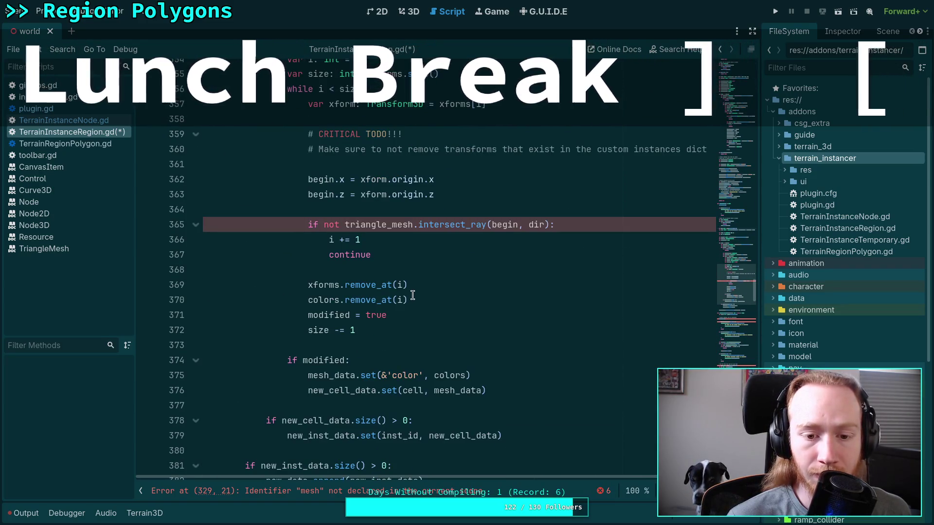
pyautogui.scroll(-1, 411, 292)
pyautogui.scroll(3, 413, 295)
pyautogui.moveTo(413, 347); pyautogui.dragTo(308, 313)
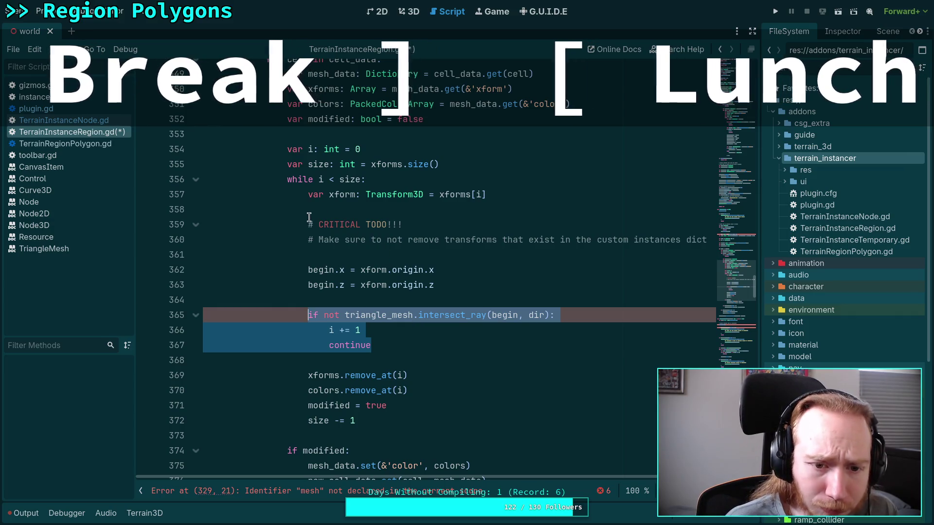
# Delete the CRITICAL TODO comment on lines 359–360 and its leftover empty line
pyautogui.moveTo(306, 223); pyautogui.dragTo(217, 261)
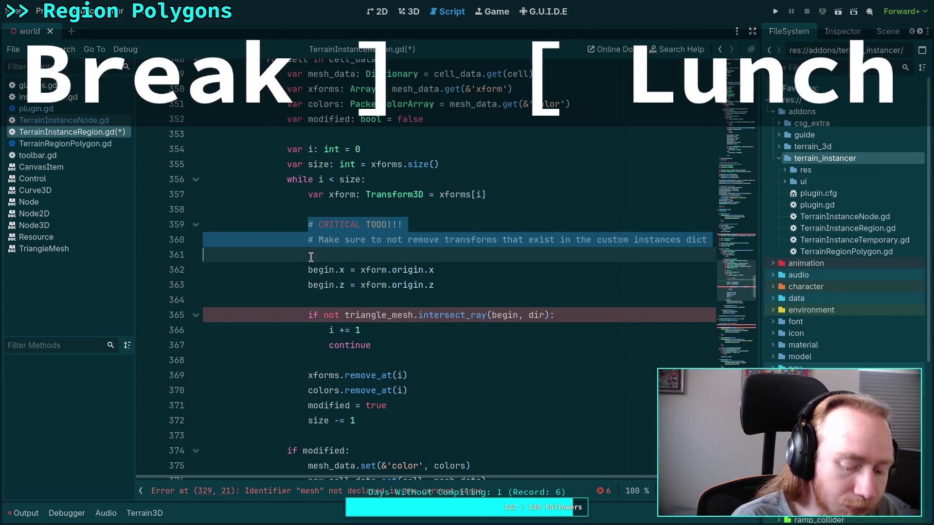
pyautogui.press('BackSpace')
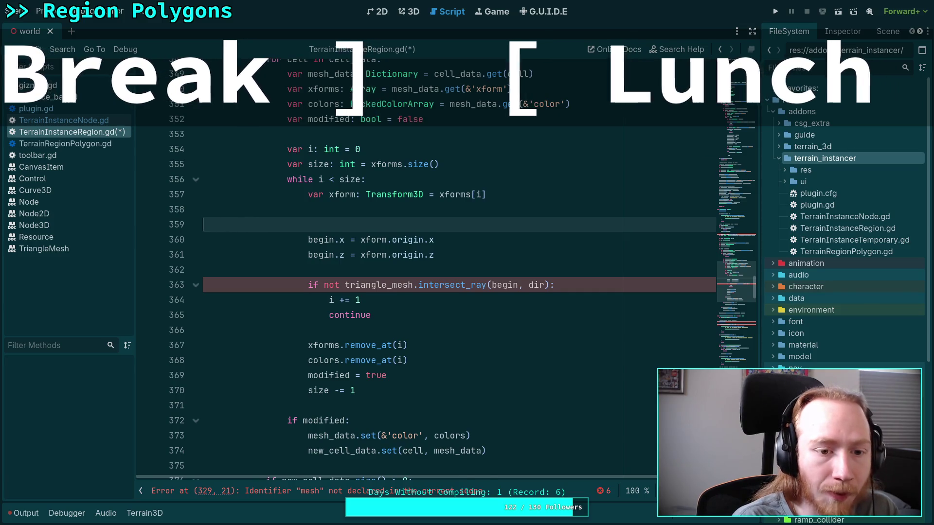
pyautogui.press('BackSpace')
pyautogui.press('BackSpace')
pyautogui.press('BackSpace')
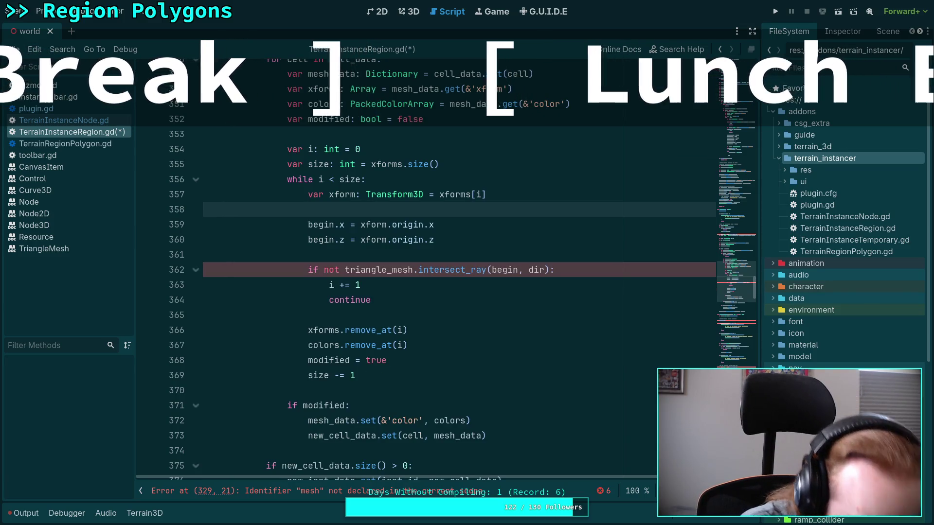